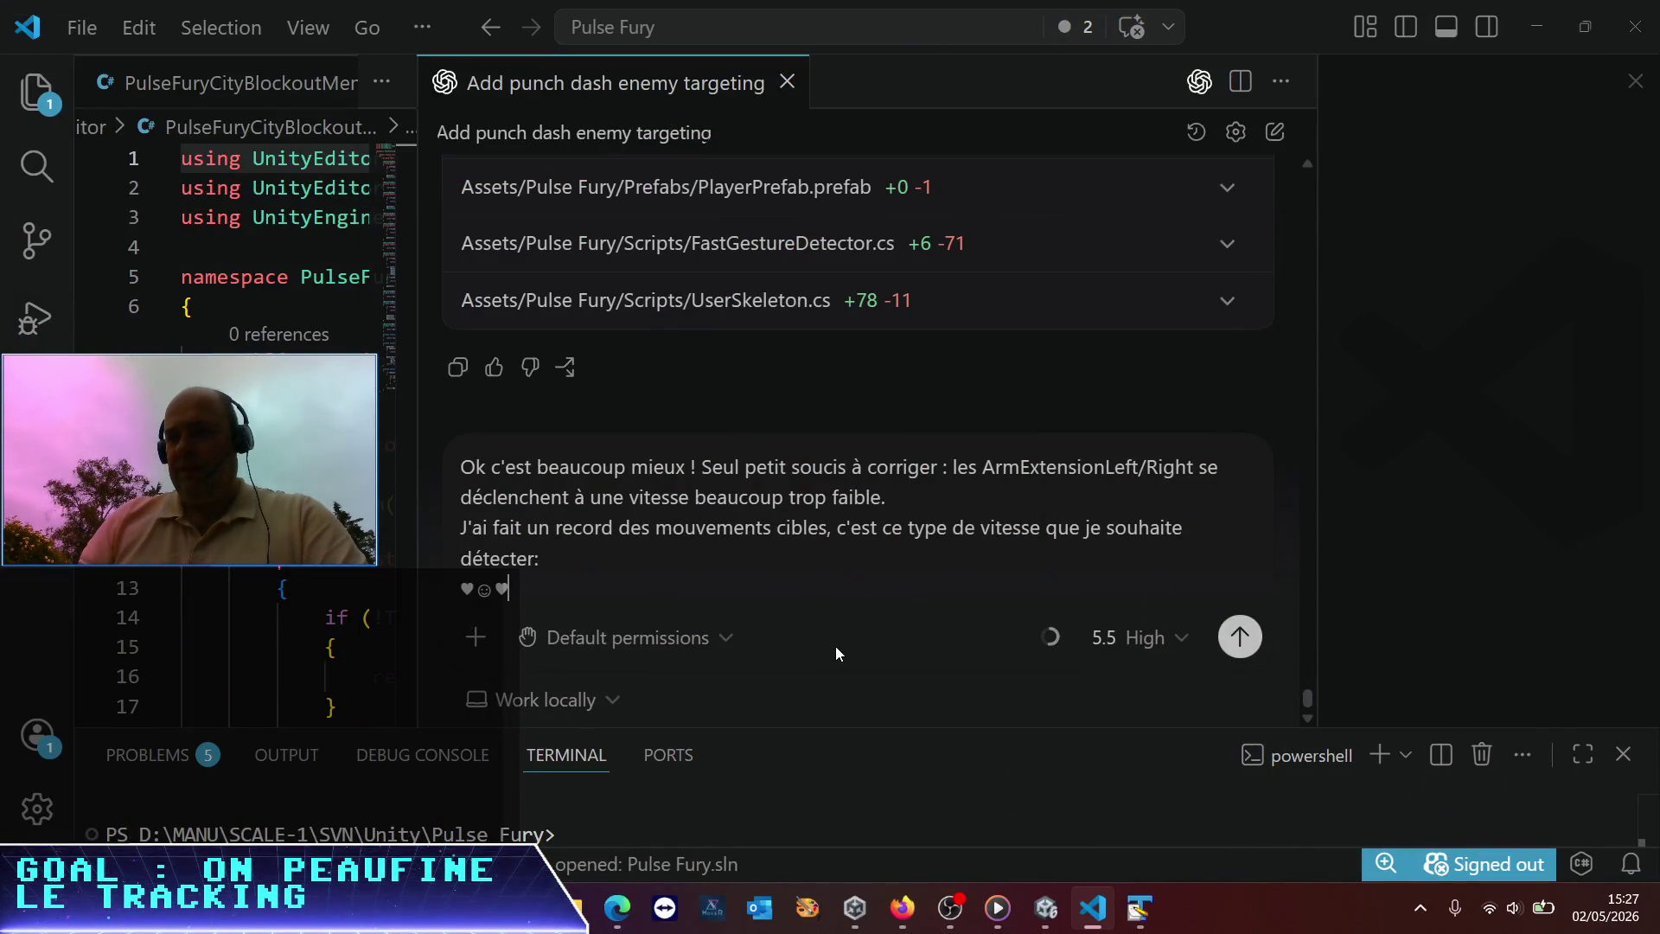
Add 'Dans la séquence:' and step '1. Je maintiens la pose "Guard" (ok)' to the Codex message
key(BackSpace)
key(BackSpace)
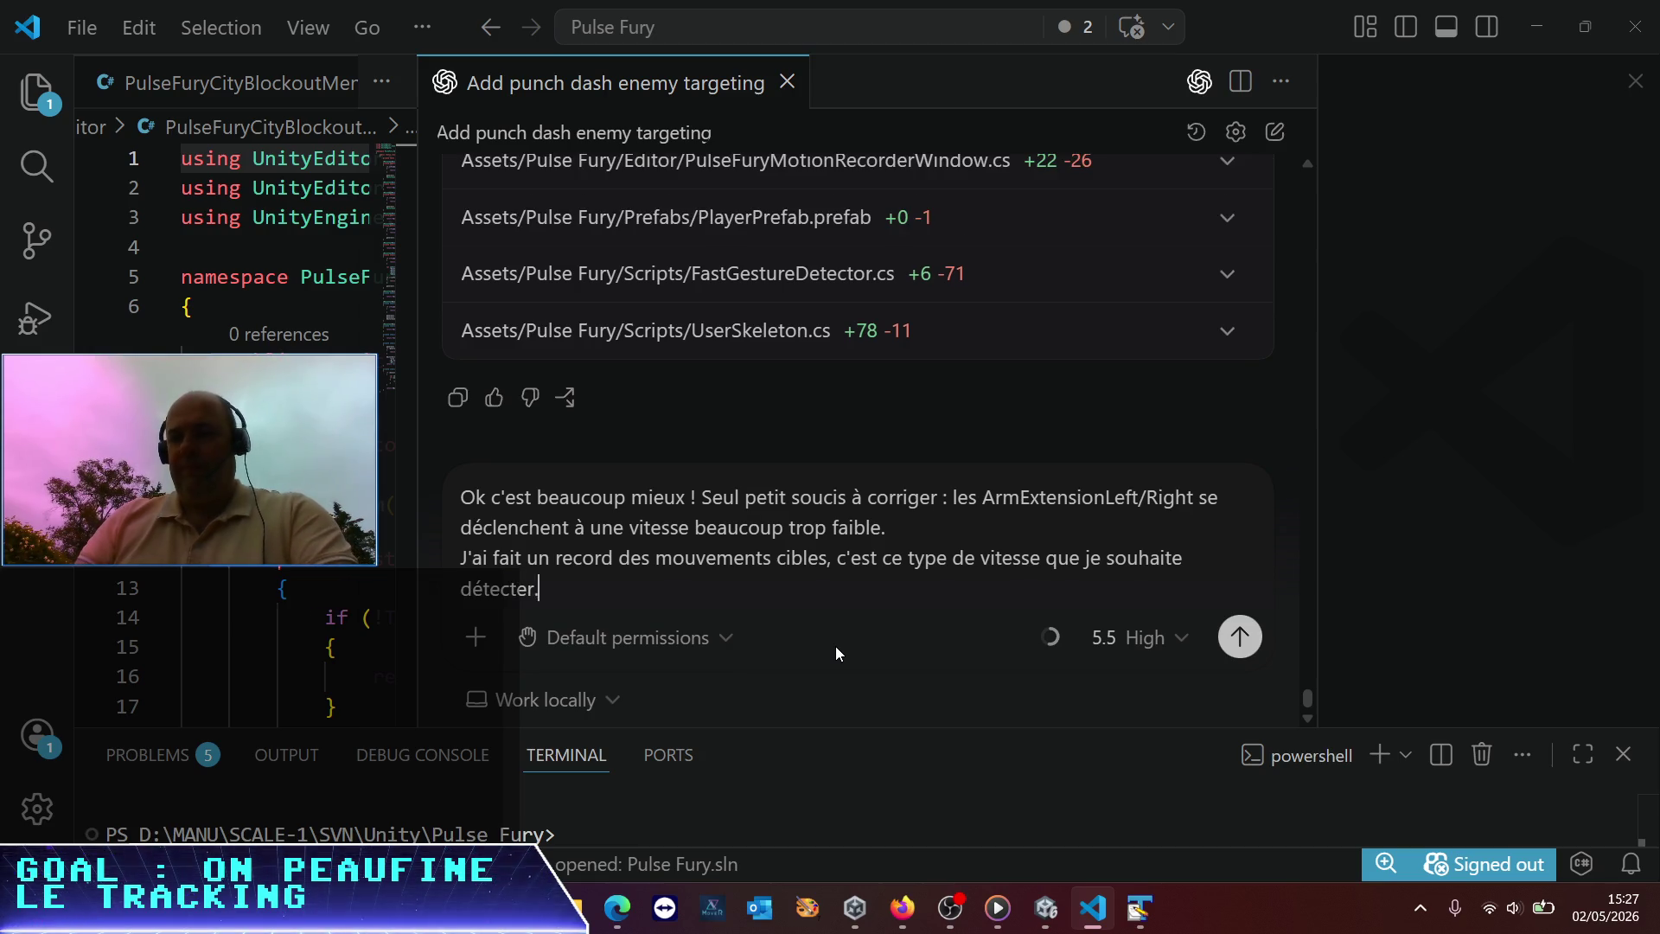
text( Dans la séquenc)
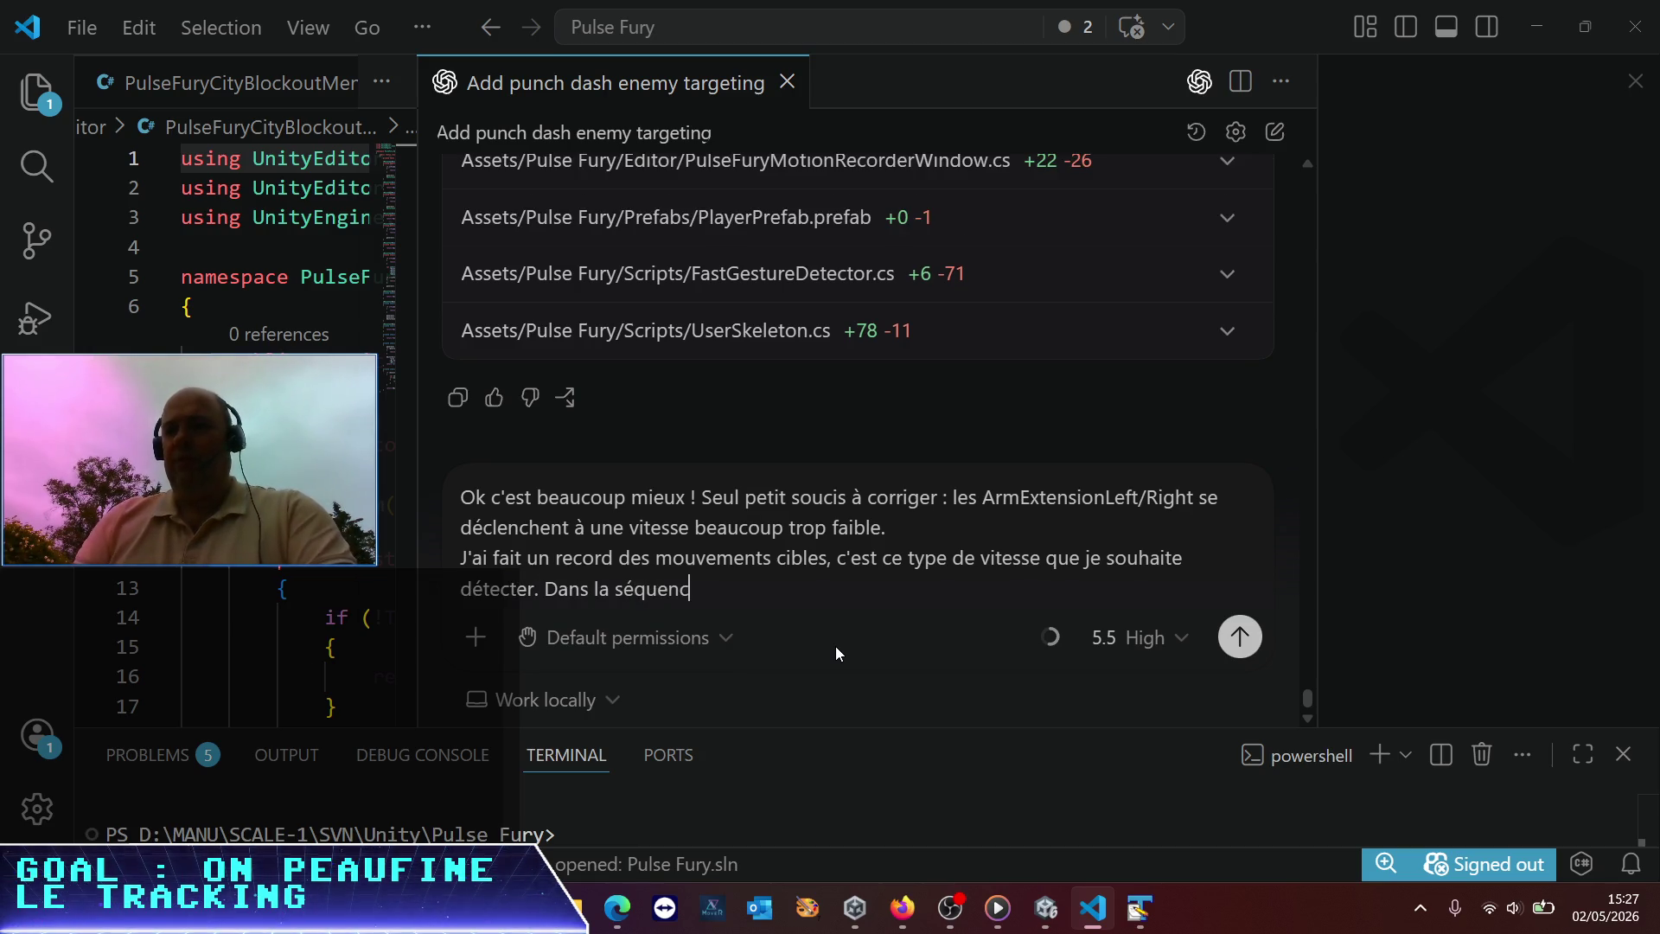
text(e:)
key(shift+Return)
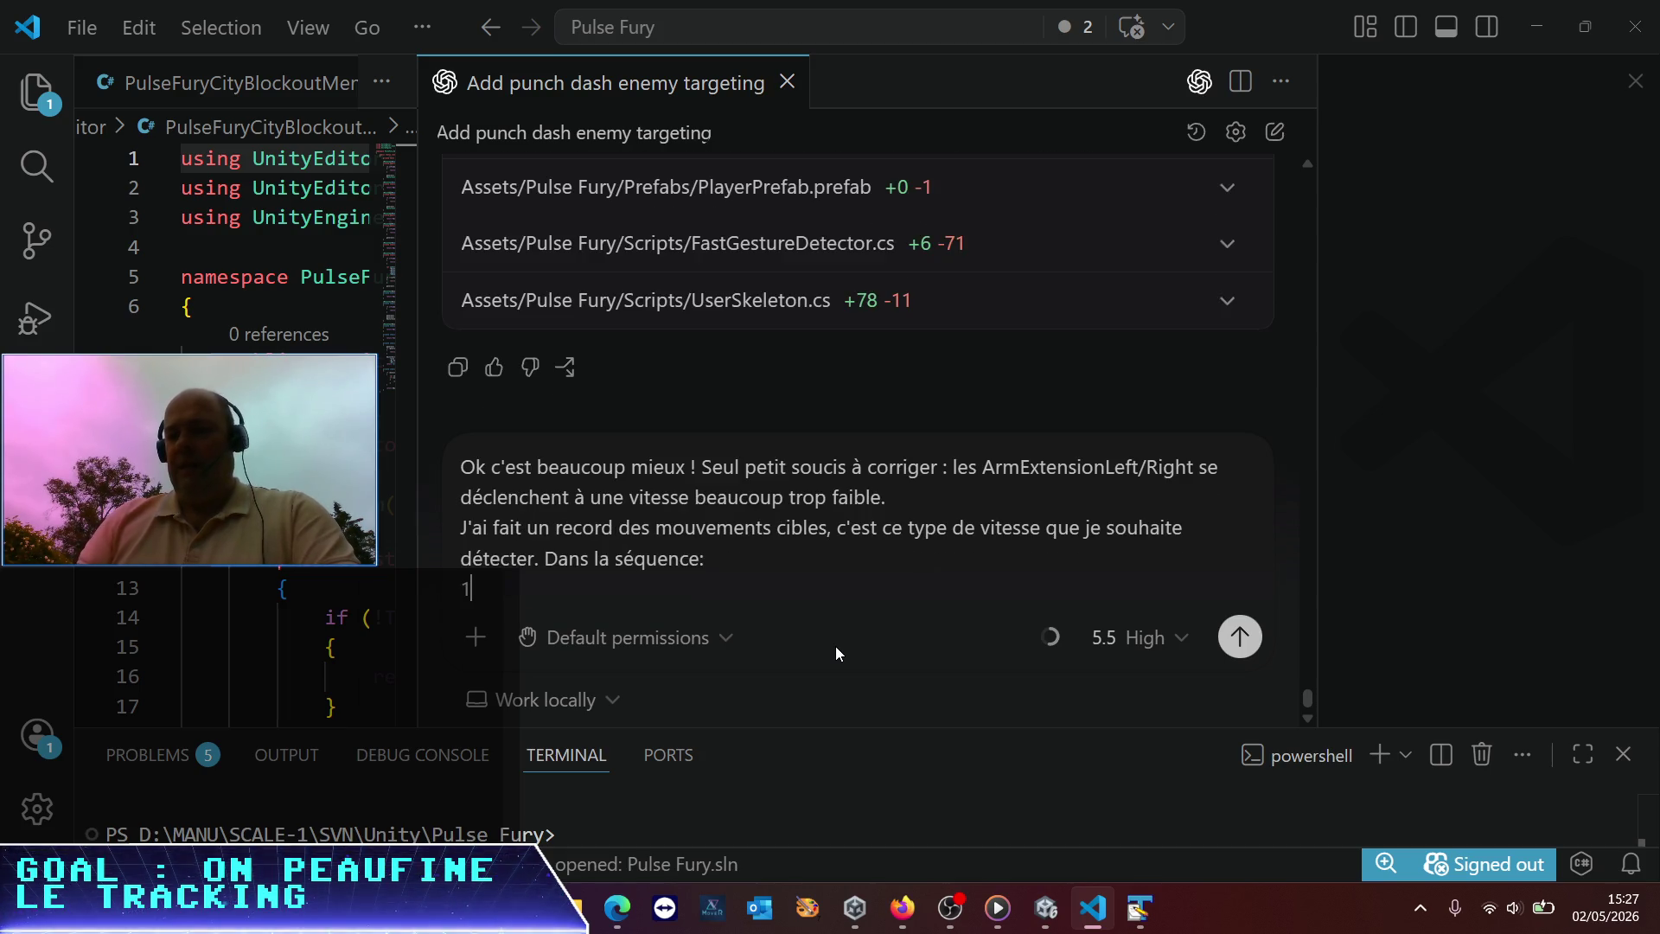
text(. Je maintie)
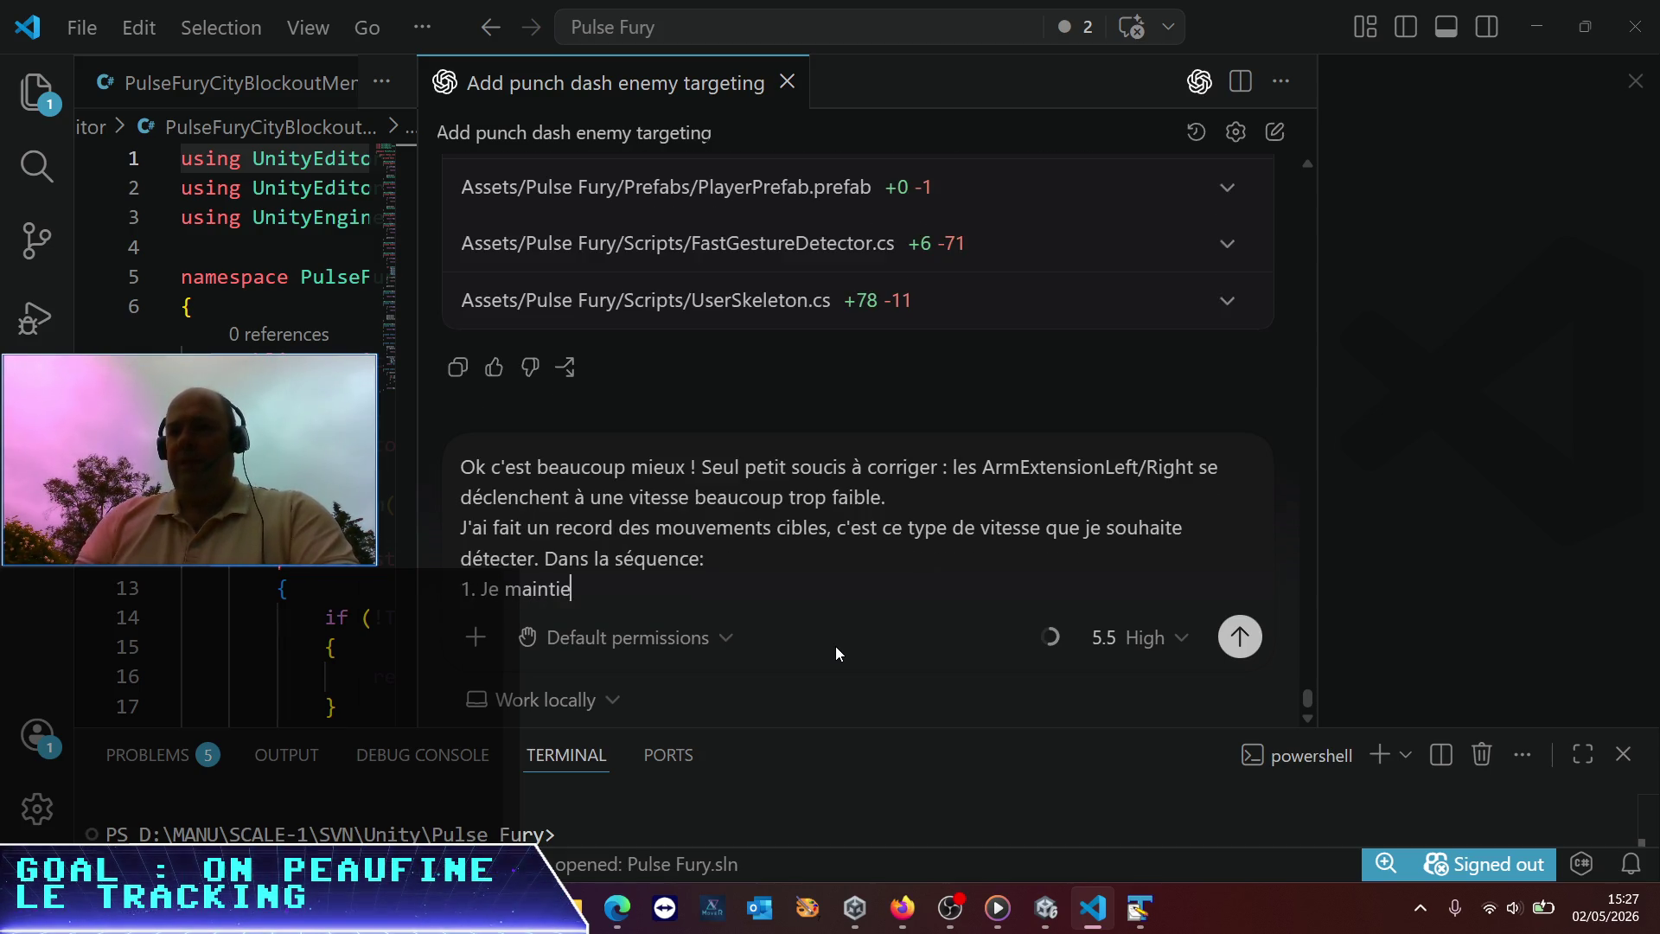
text(ns la posit)
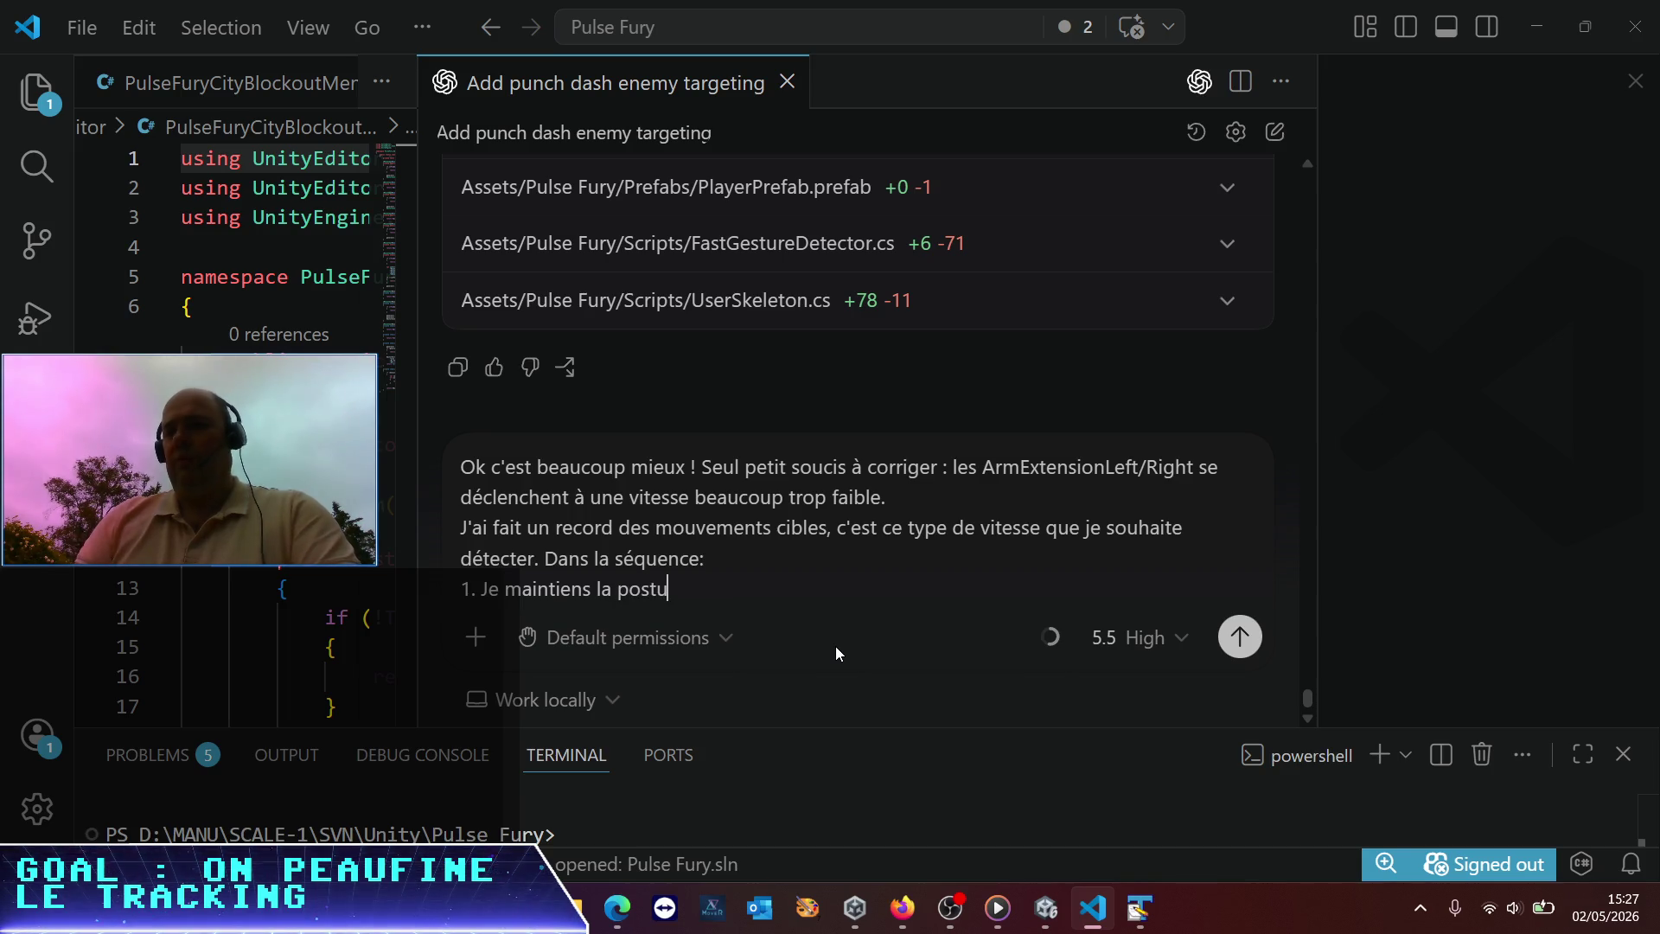
key(BackSpace)
key(BackSpace)
text(e "Guard")
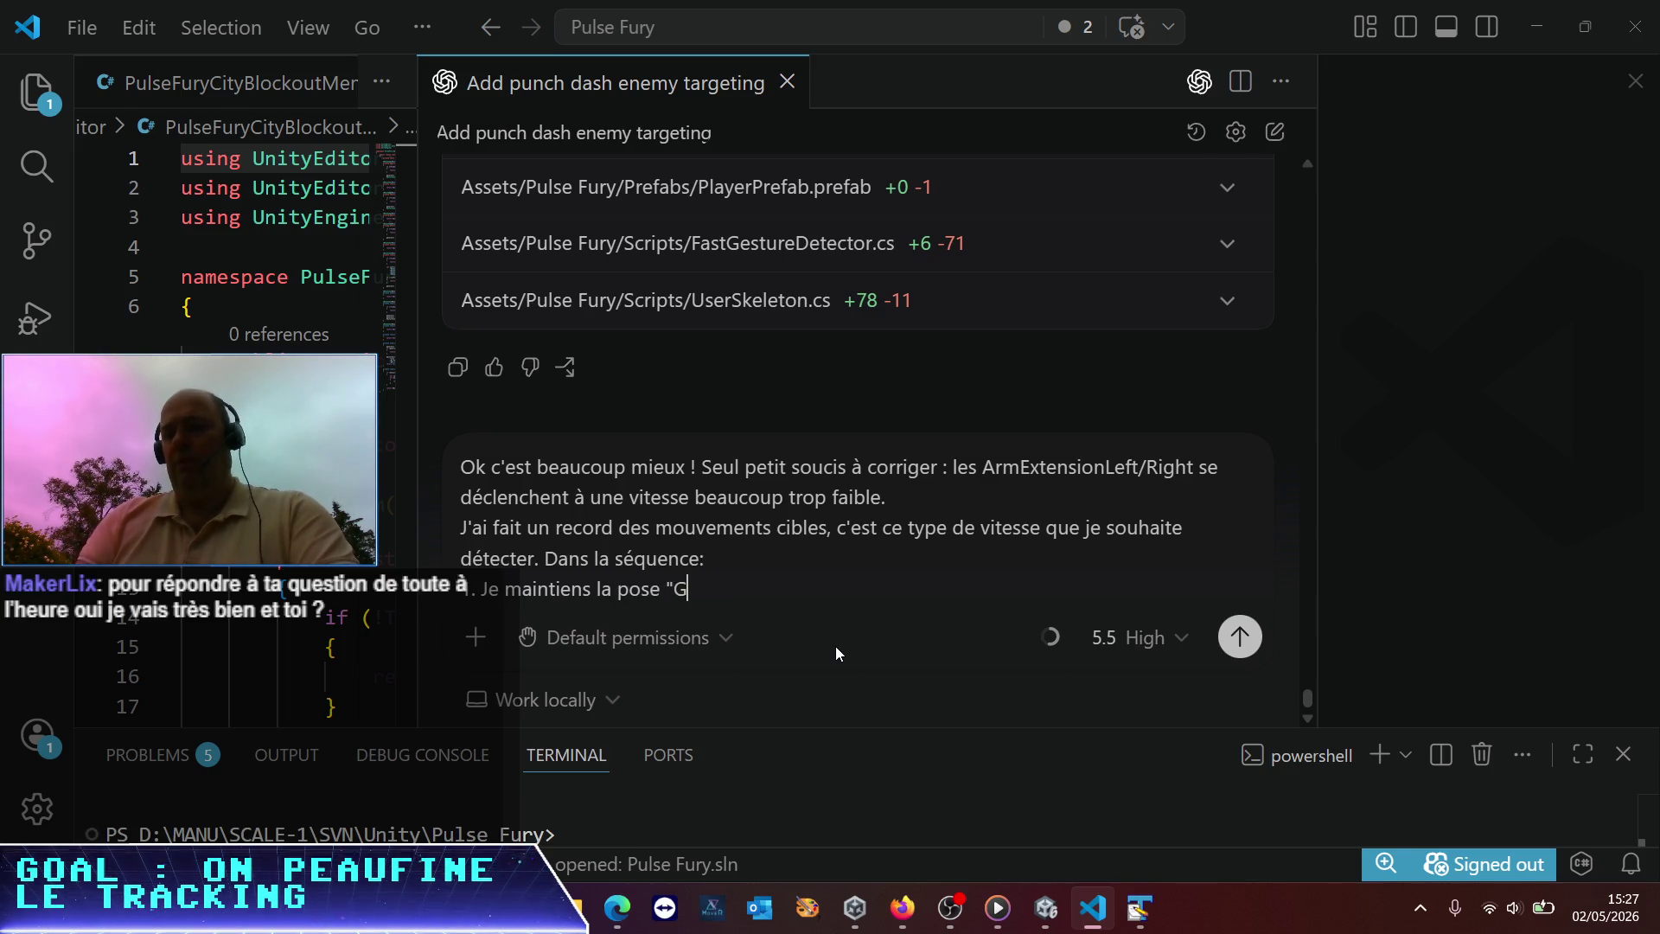
key(shift+Return)
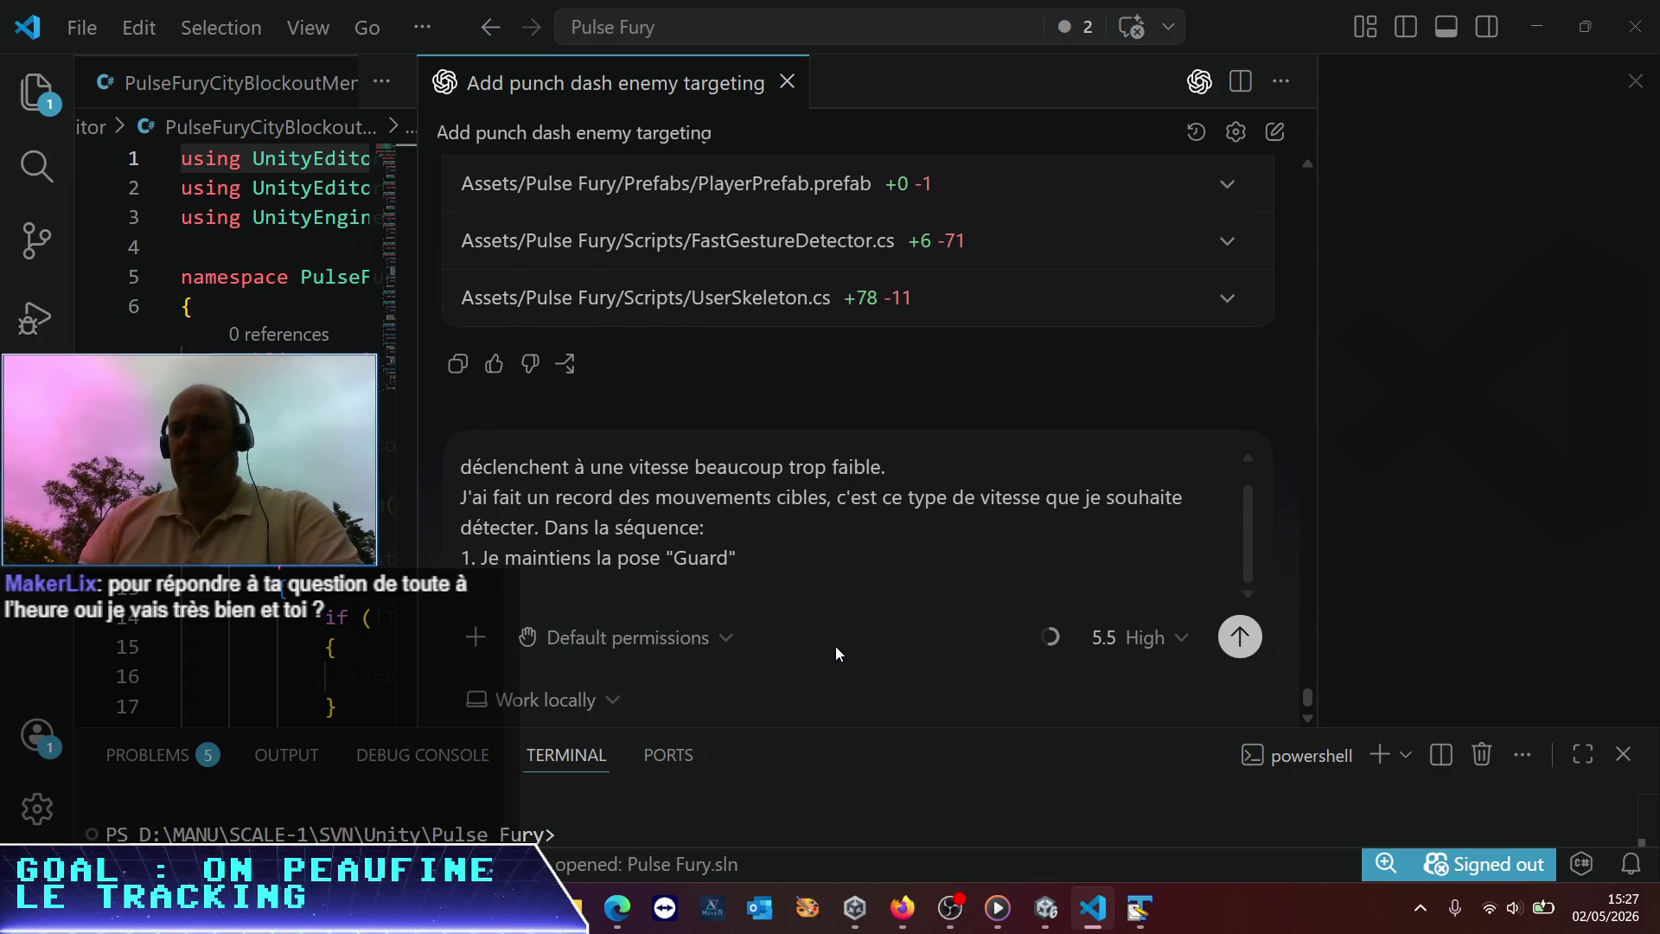
click(790, 564)
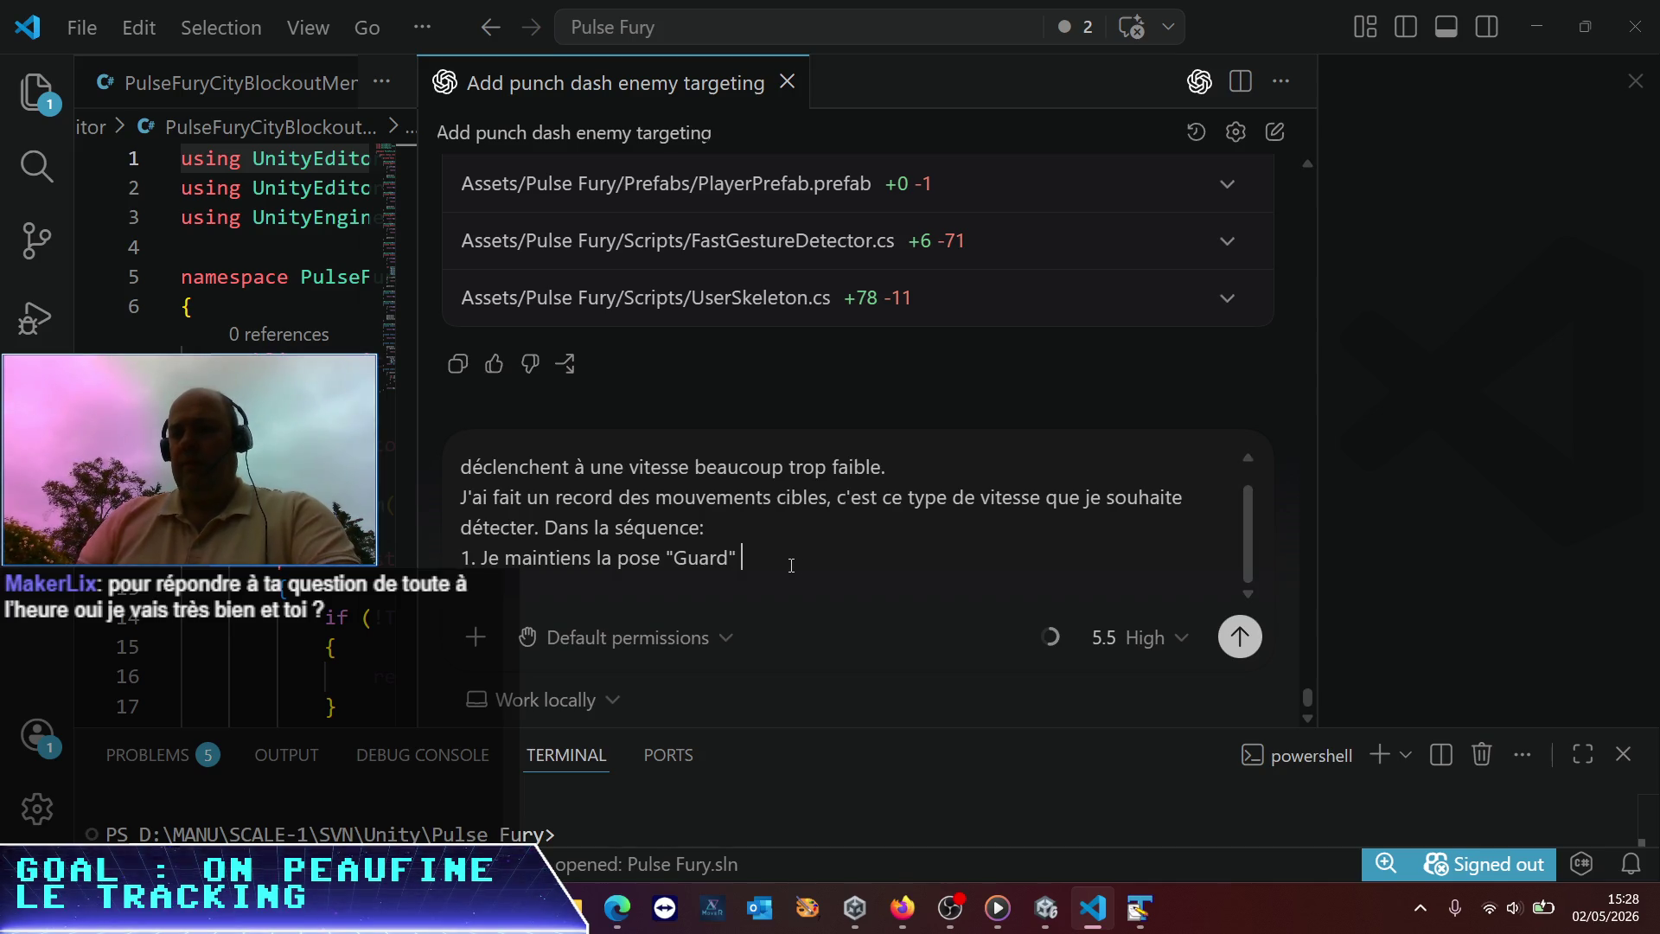
text((ok)
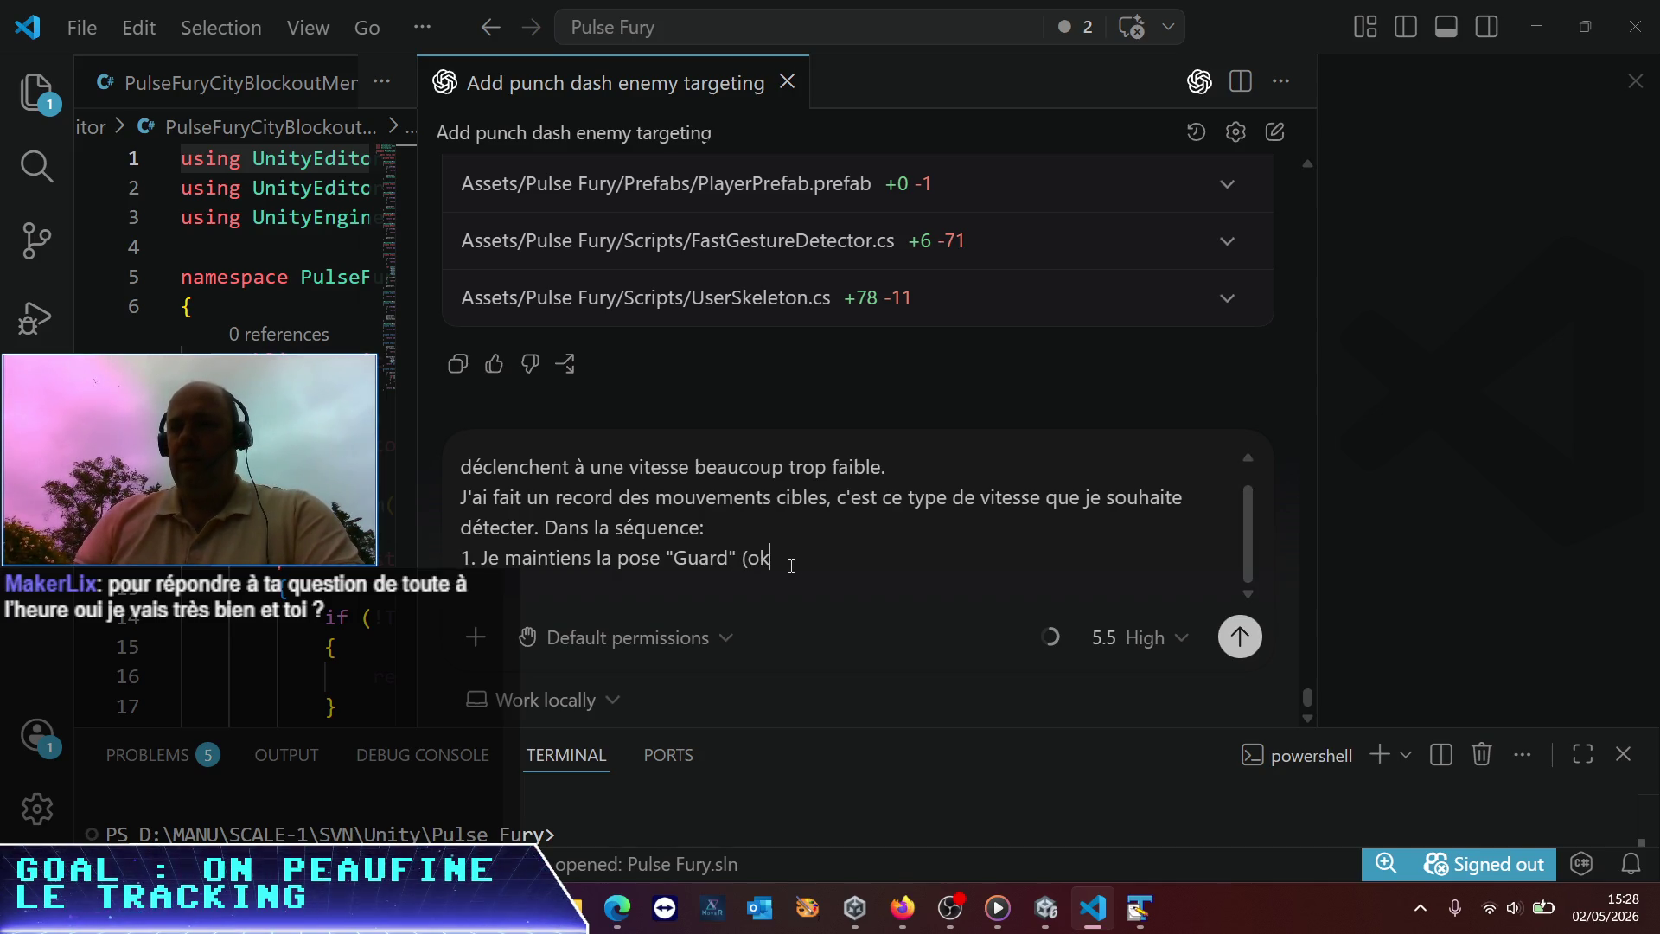
text())
key(shift+Return)
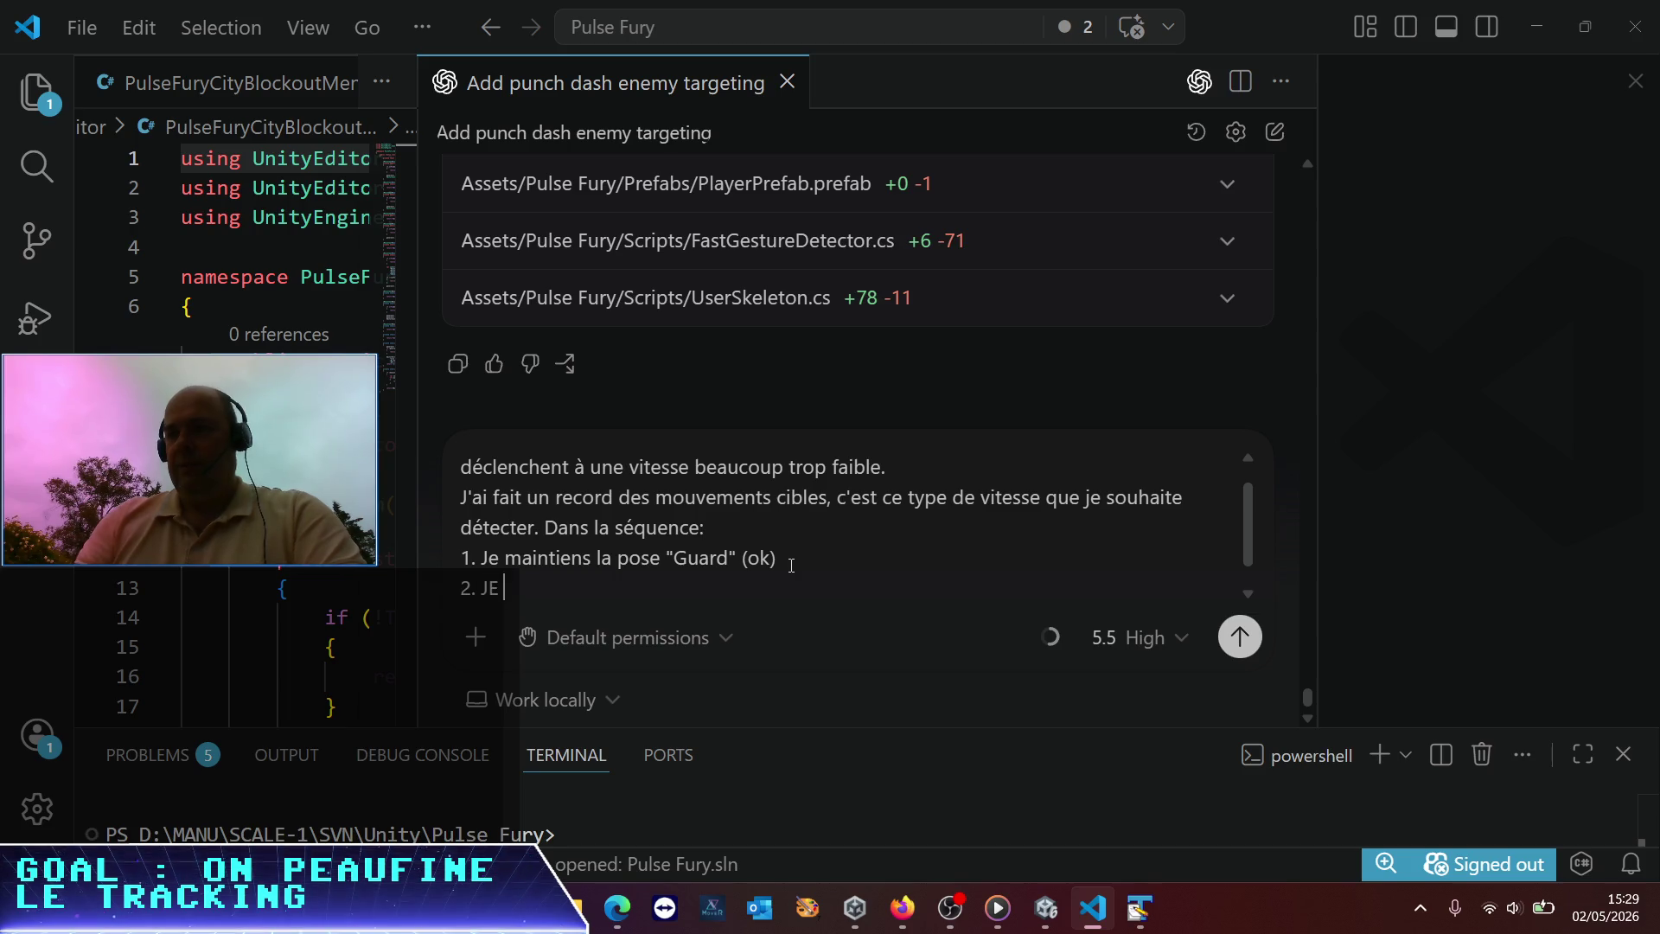
Write step 2: three ArmExtensionRight movements at the proper speed, not fewer
text(fa)
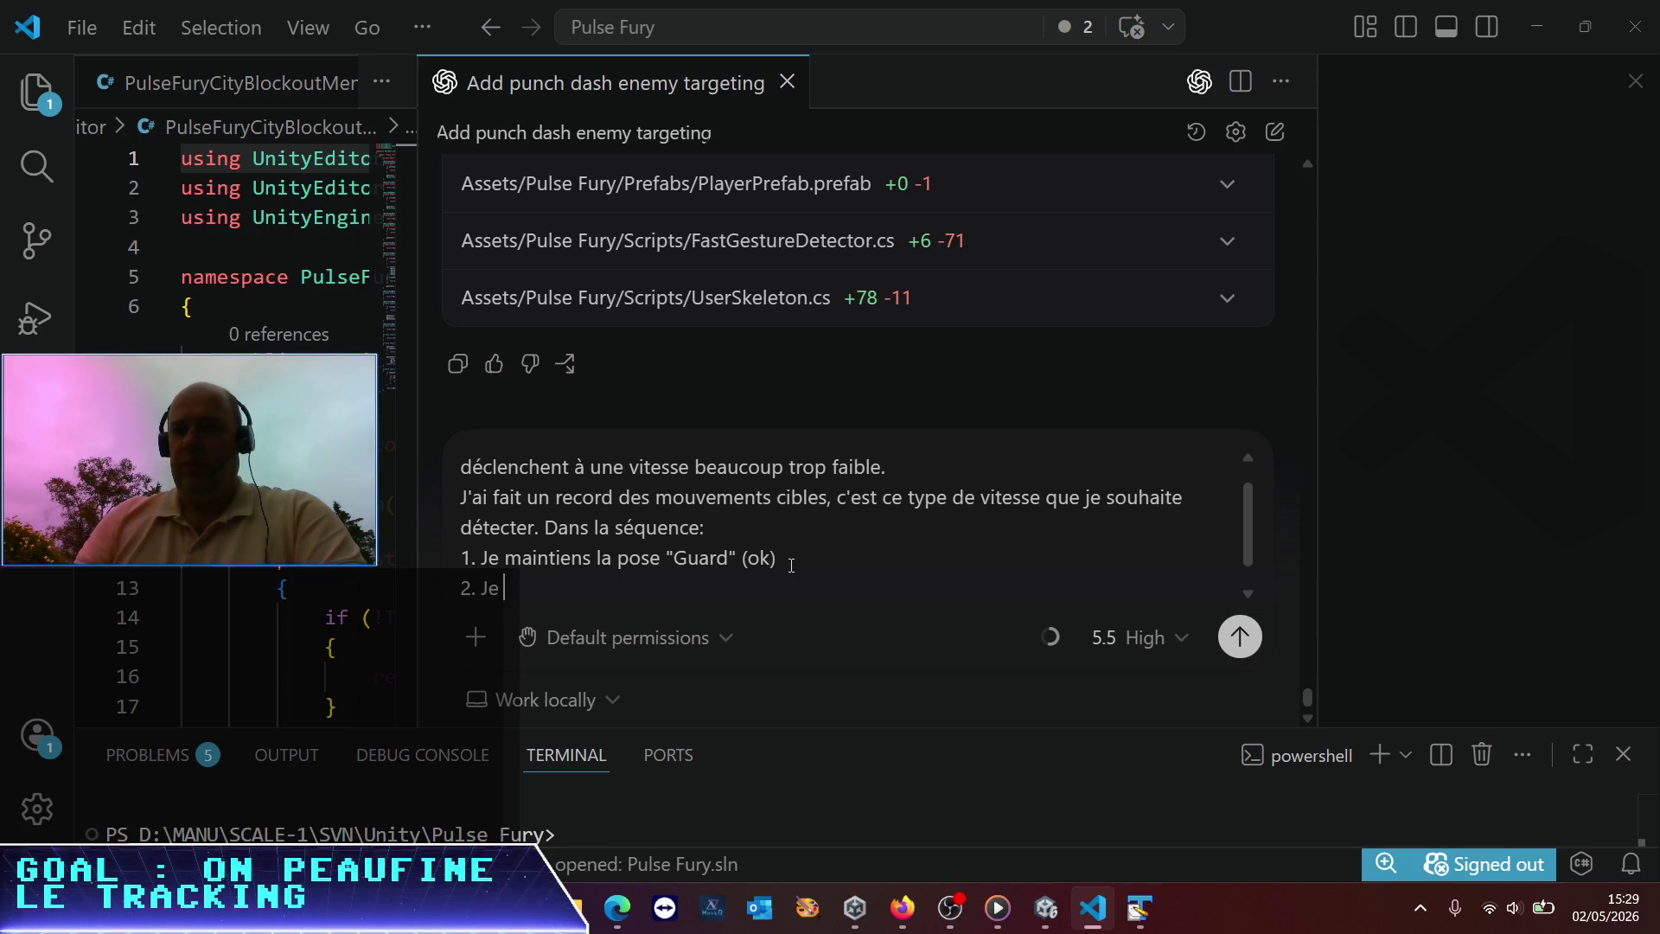
text(de)
key(BackSpace)
text(f)
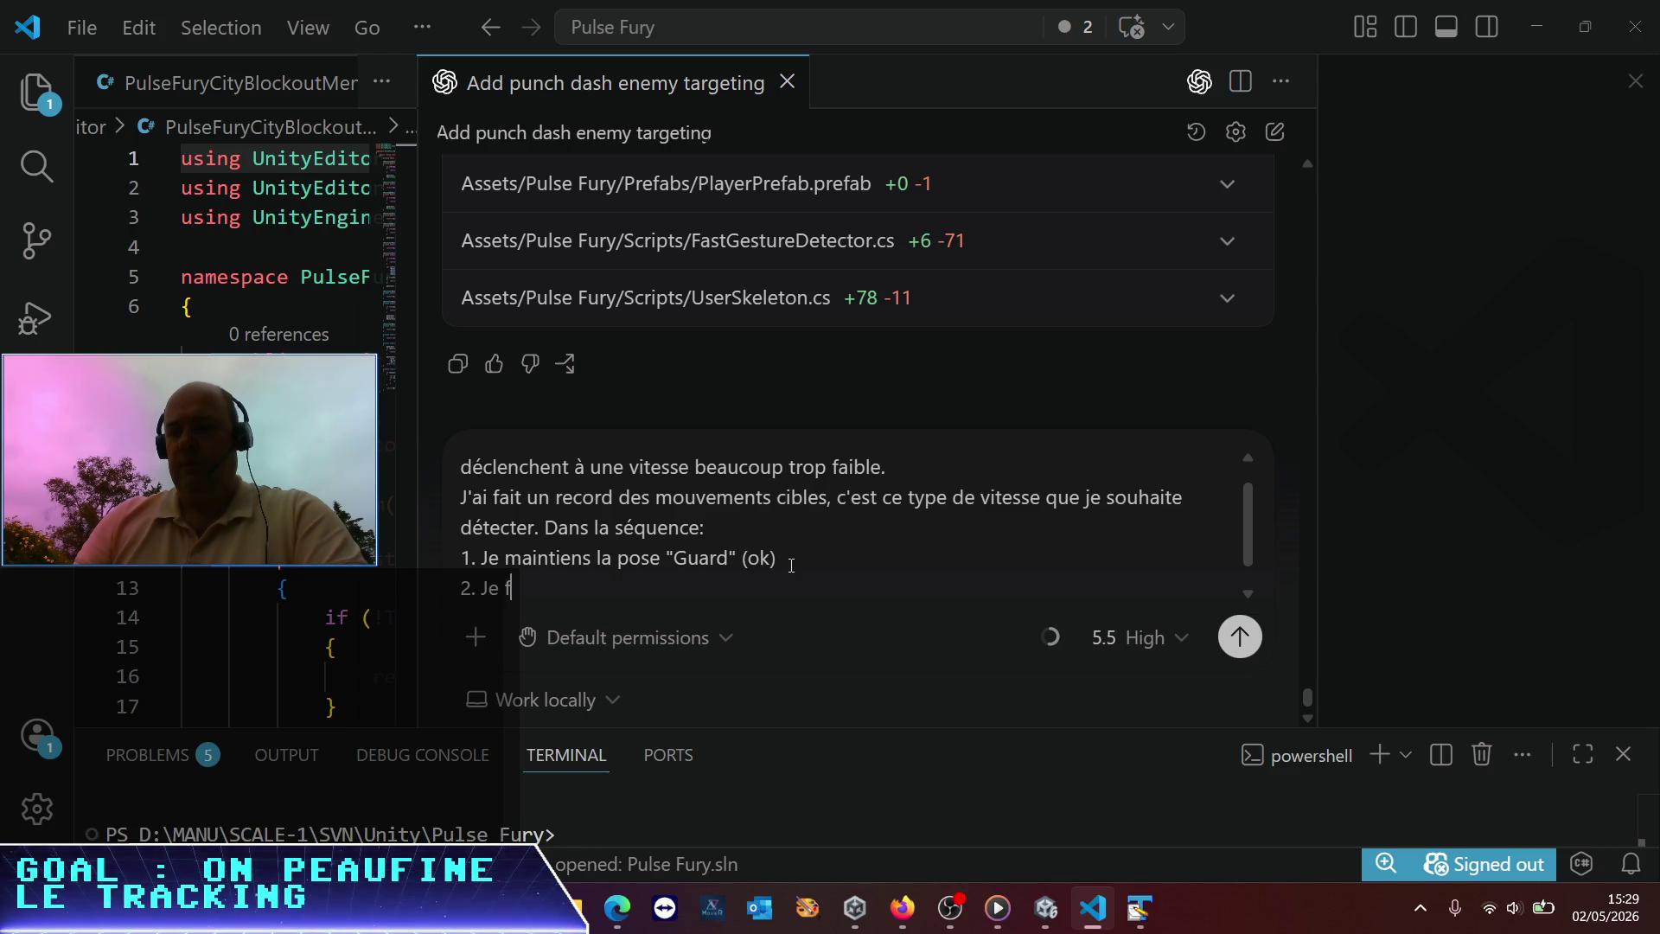
text(ais 3 mouvem)
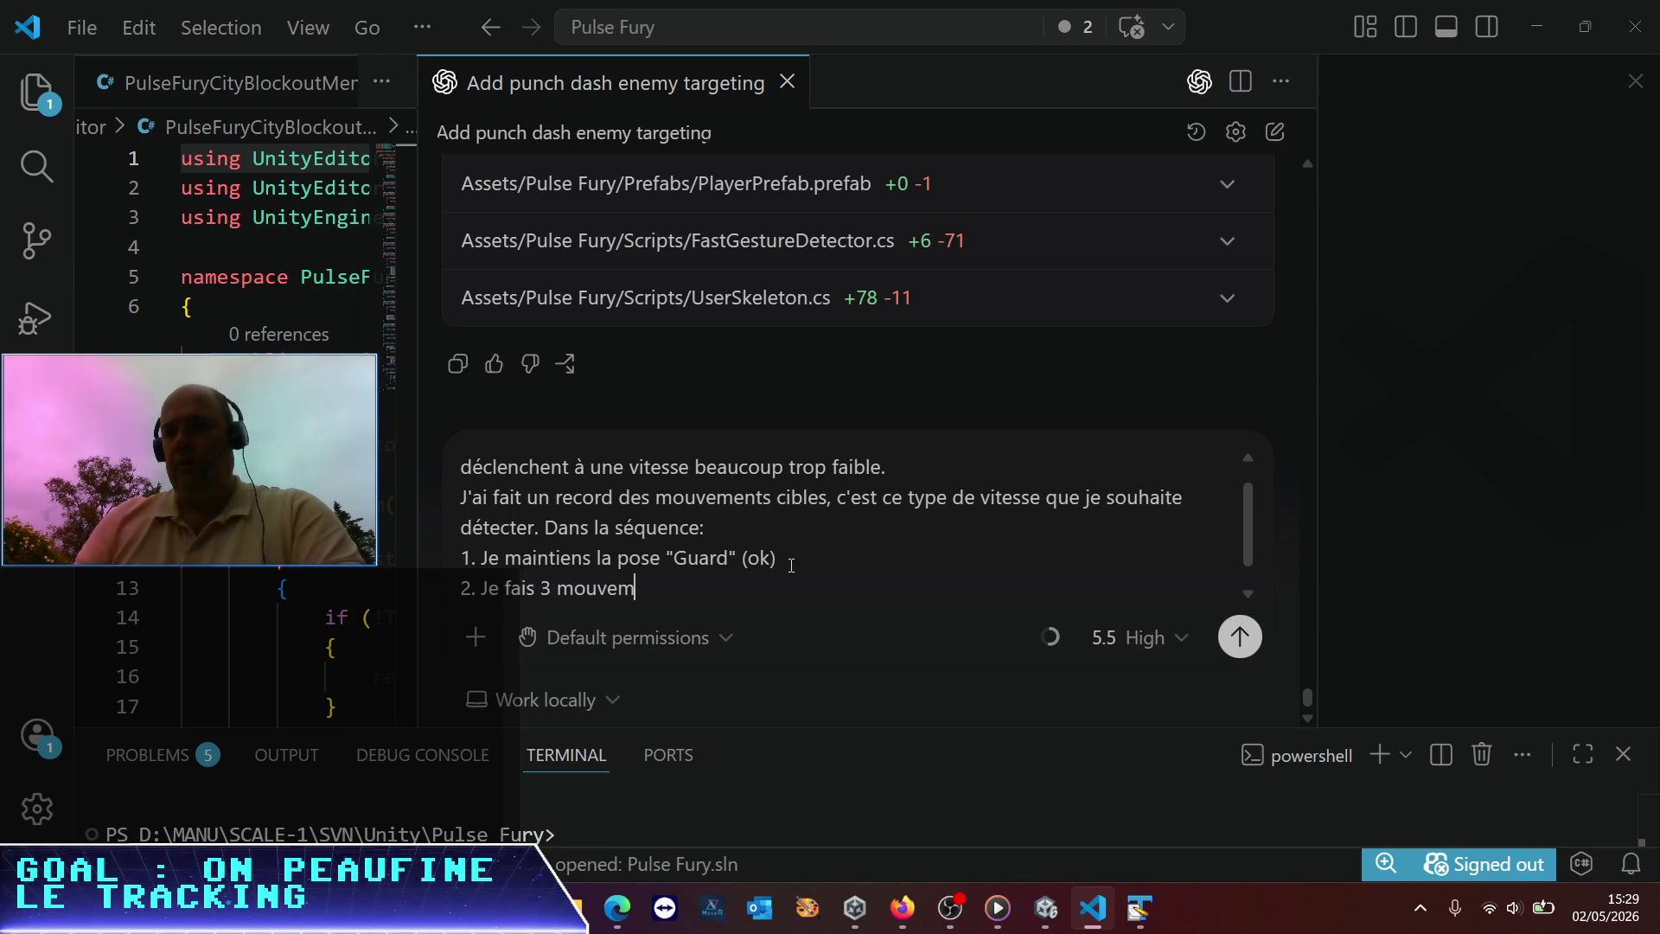
text(ents Arm)
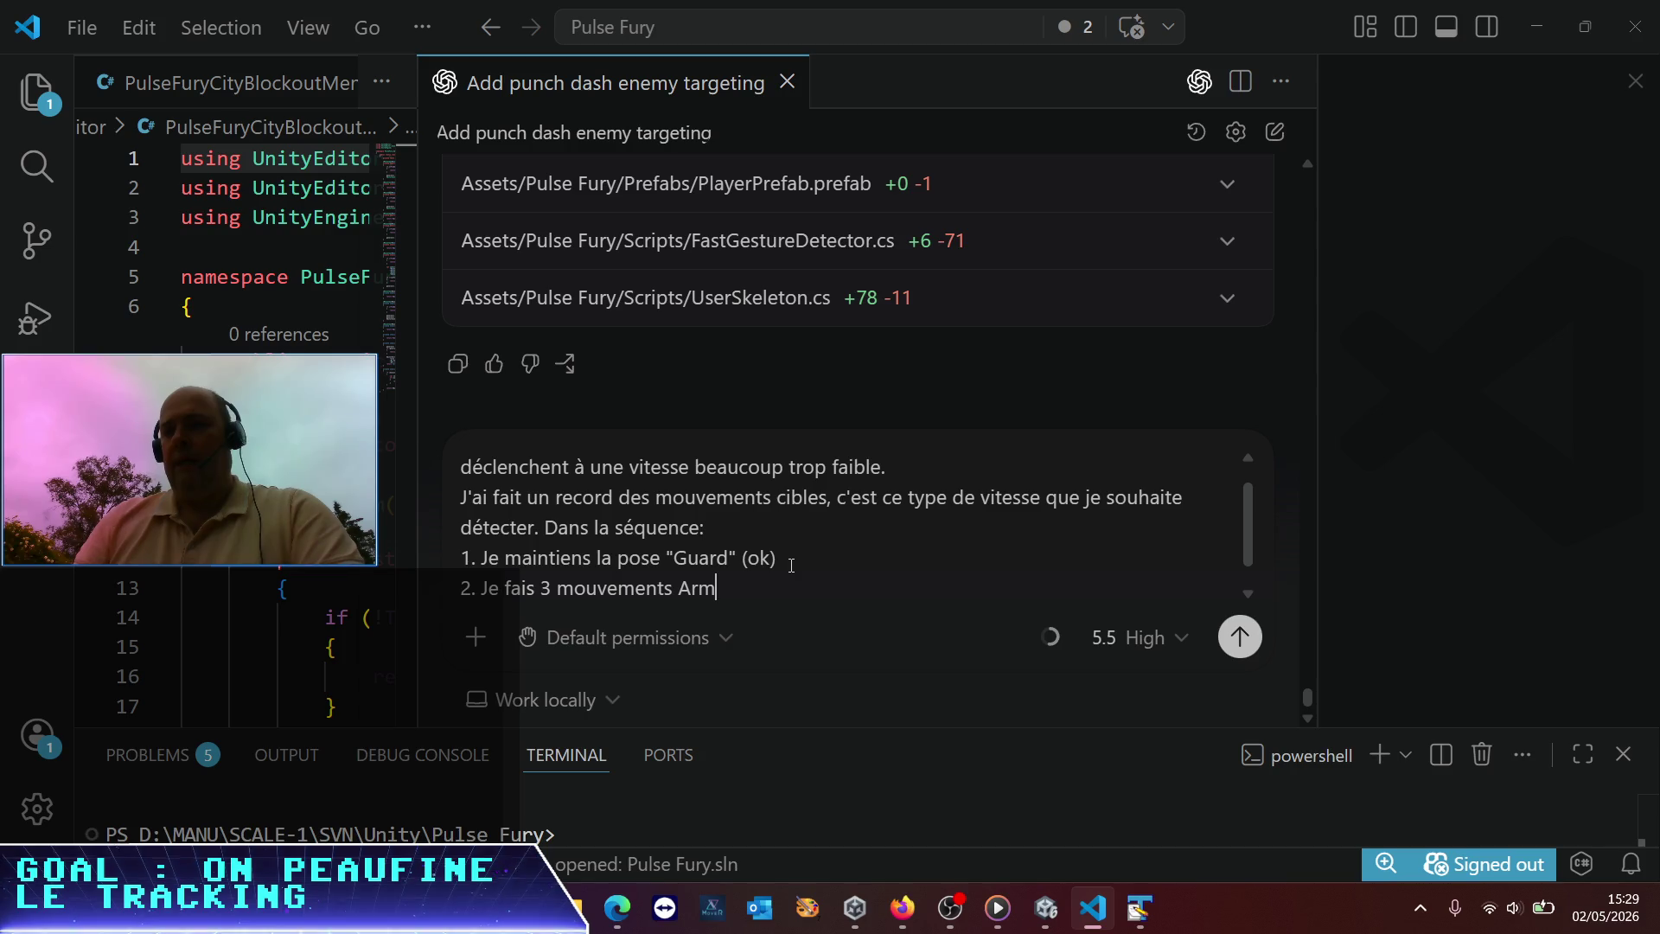
key(BackSpace)
key(BackSpace)
key(BackSpace)
text(ExArmRight)
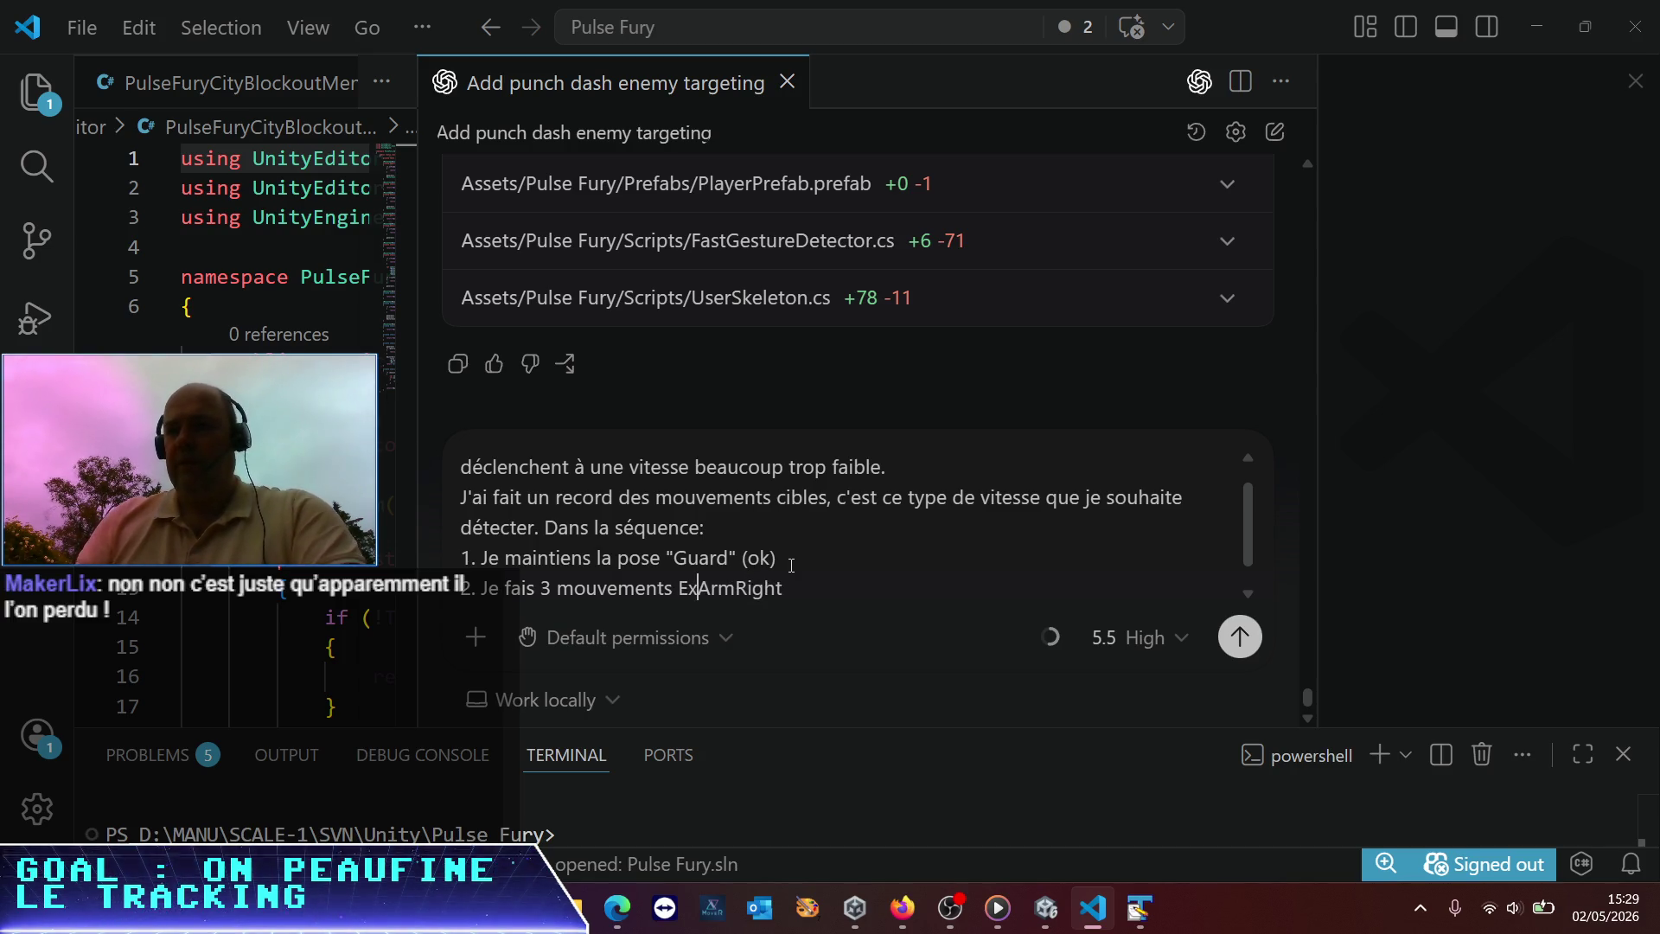
key(Right)
key(Right)
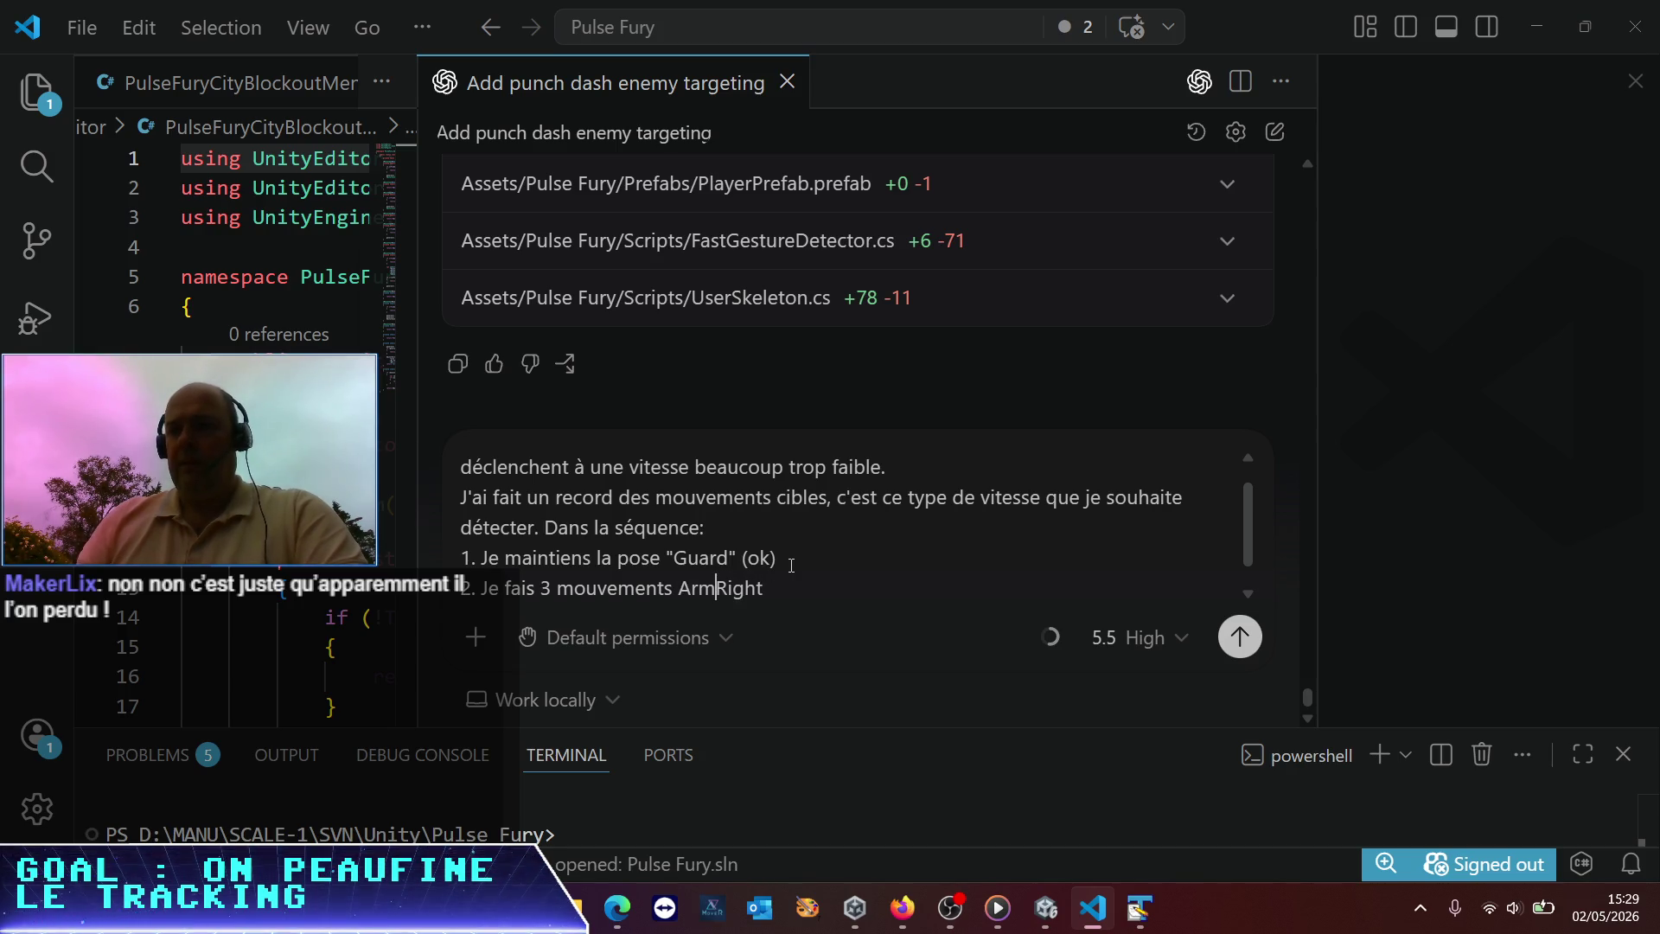
text(Extension)
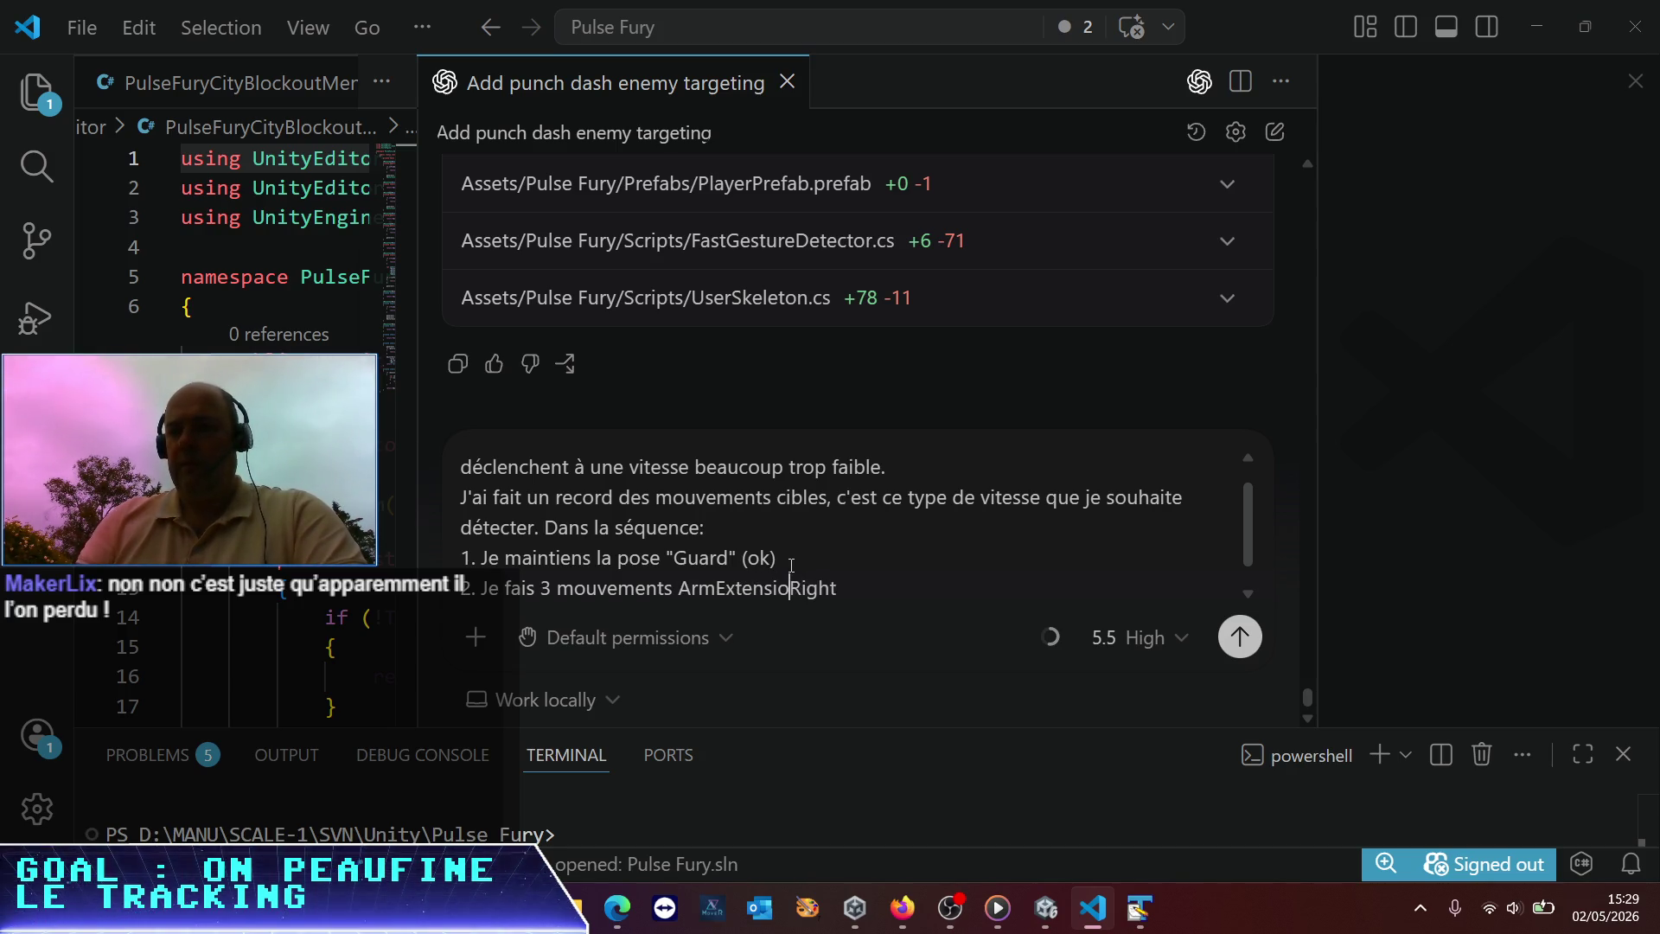
key(End)
key(shift+Return)
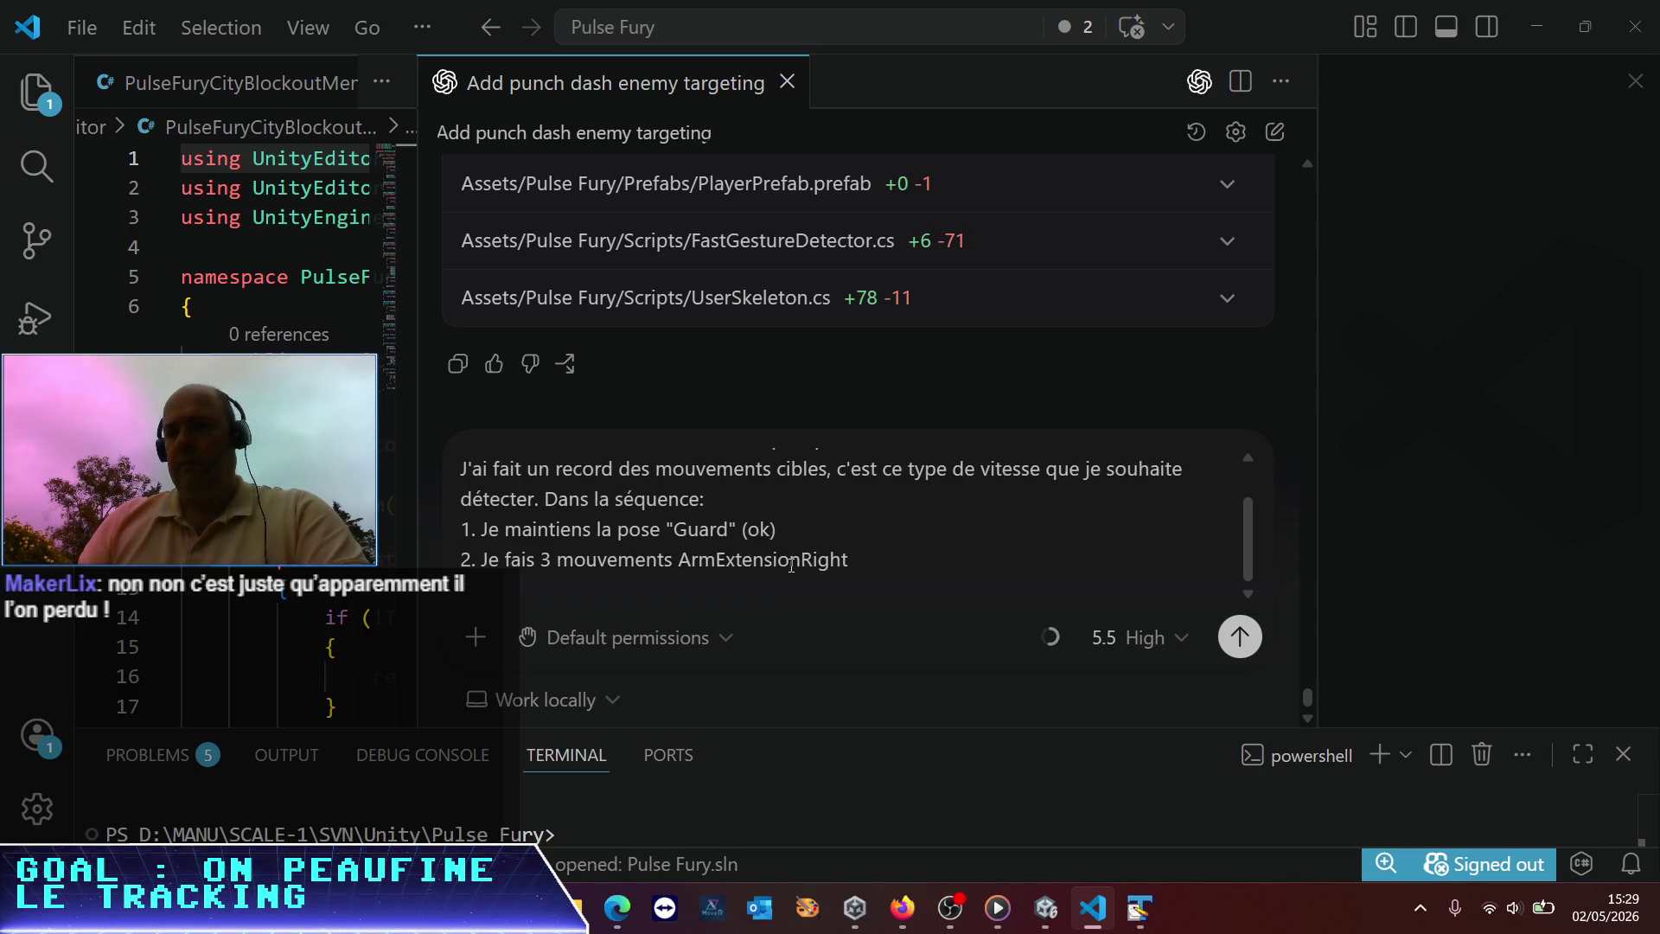
text( : ce)
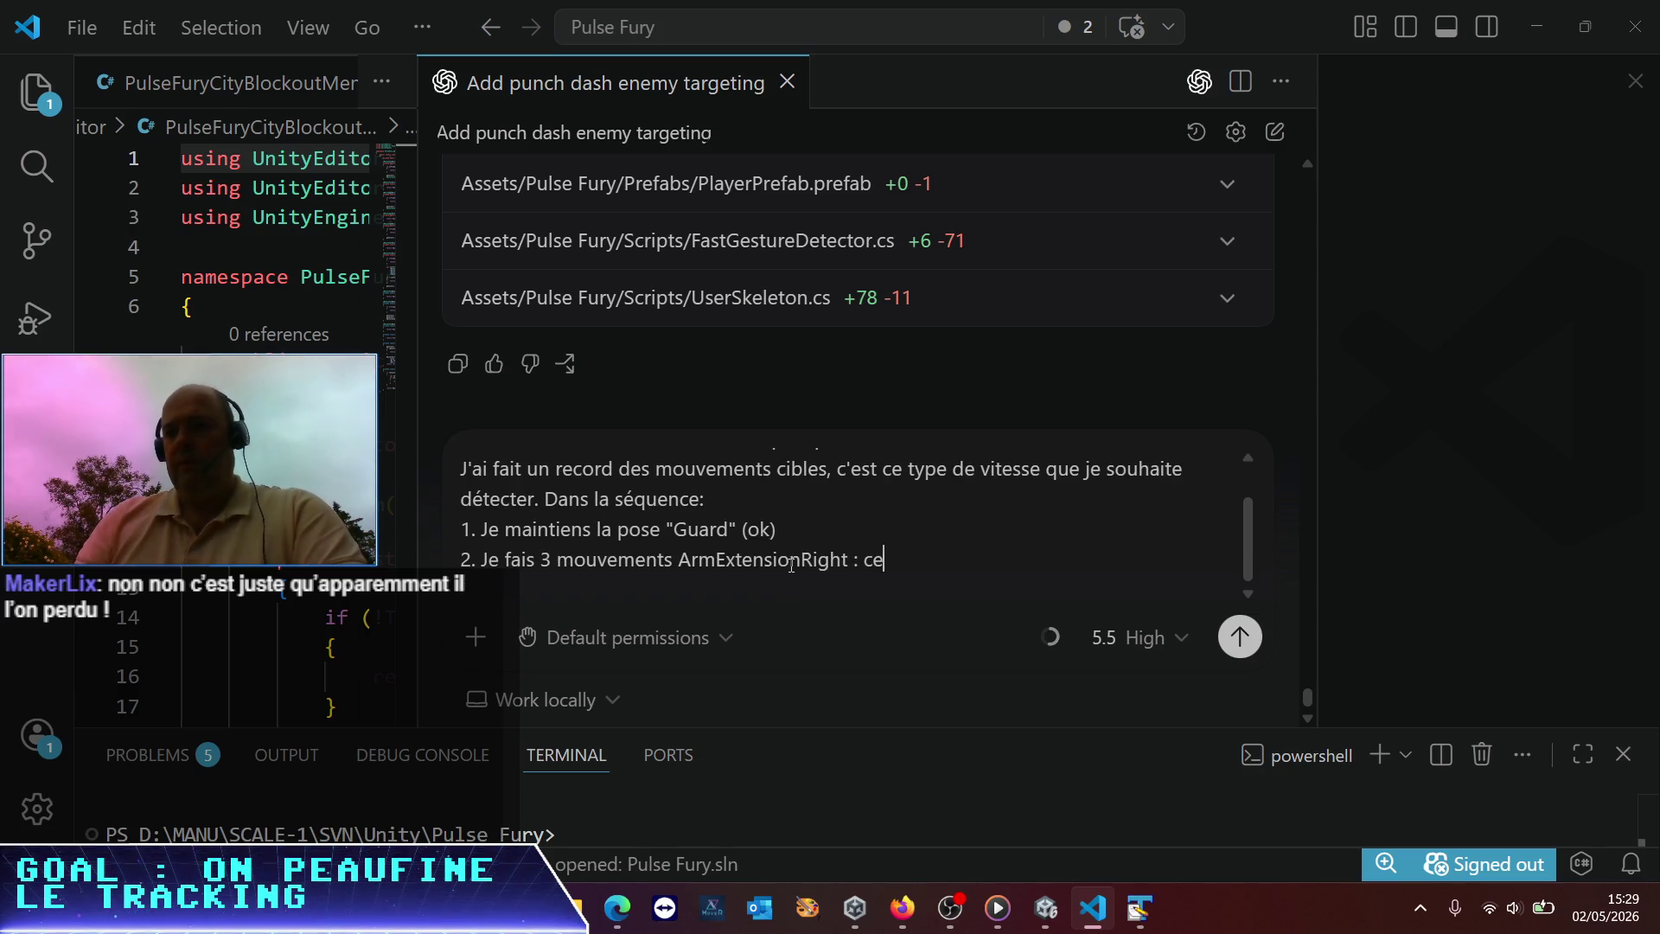
text( sont les moubement)
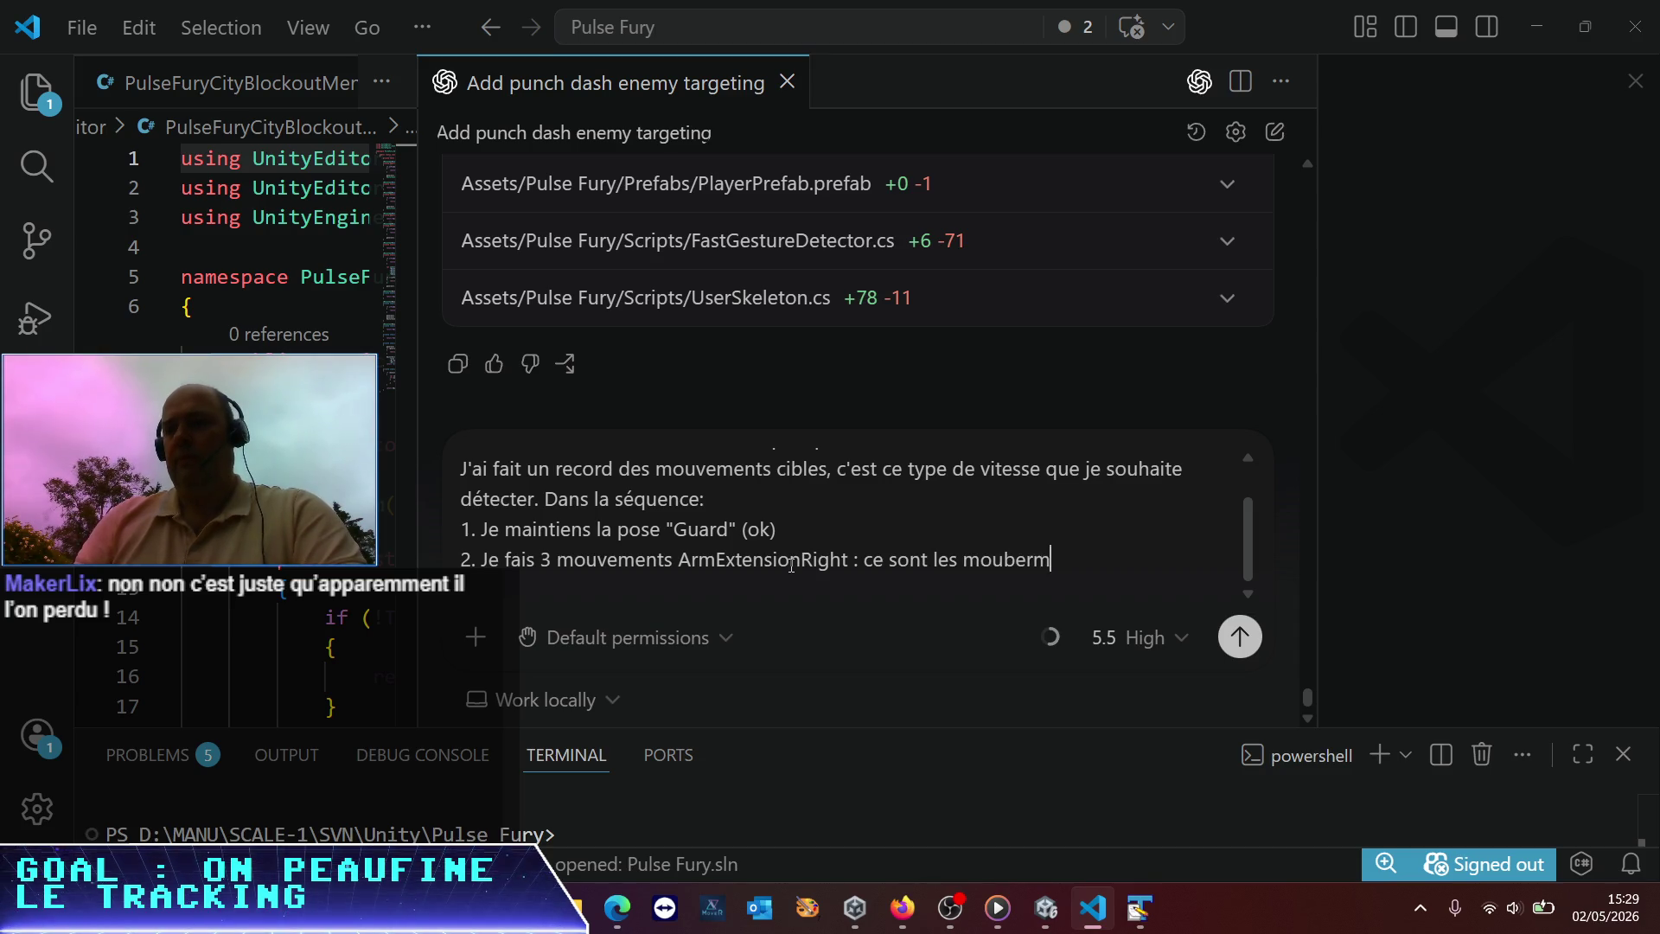
key(BackSpace)
key(BackSpace)
key(BackSpace)
text(emen)
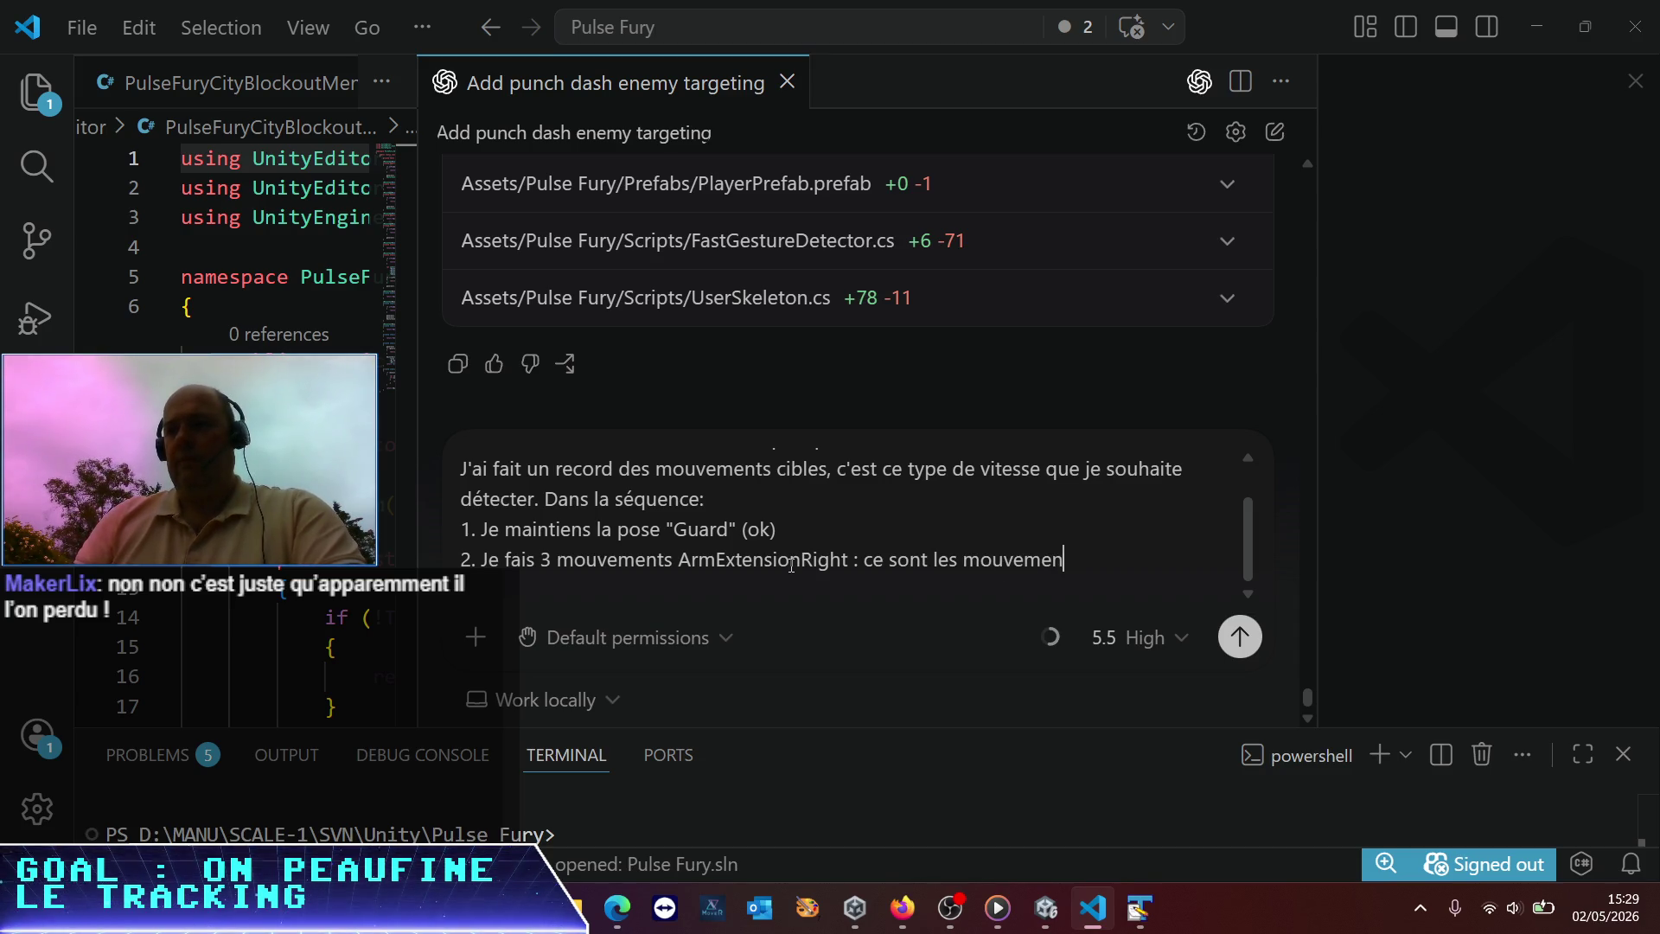
text(ts avec la bonne )
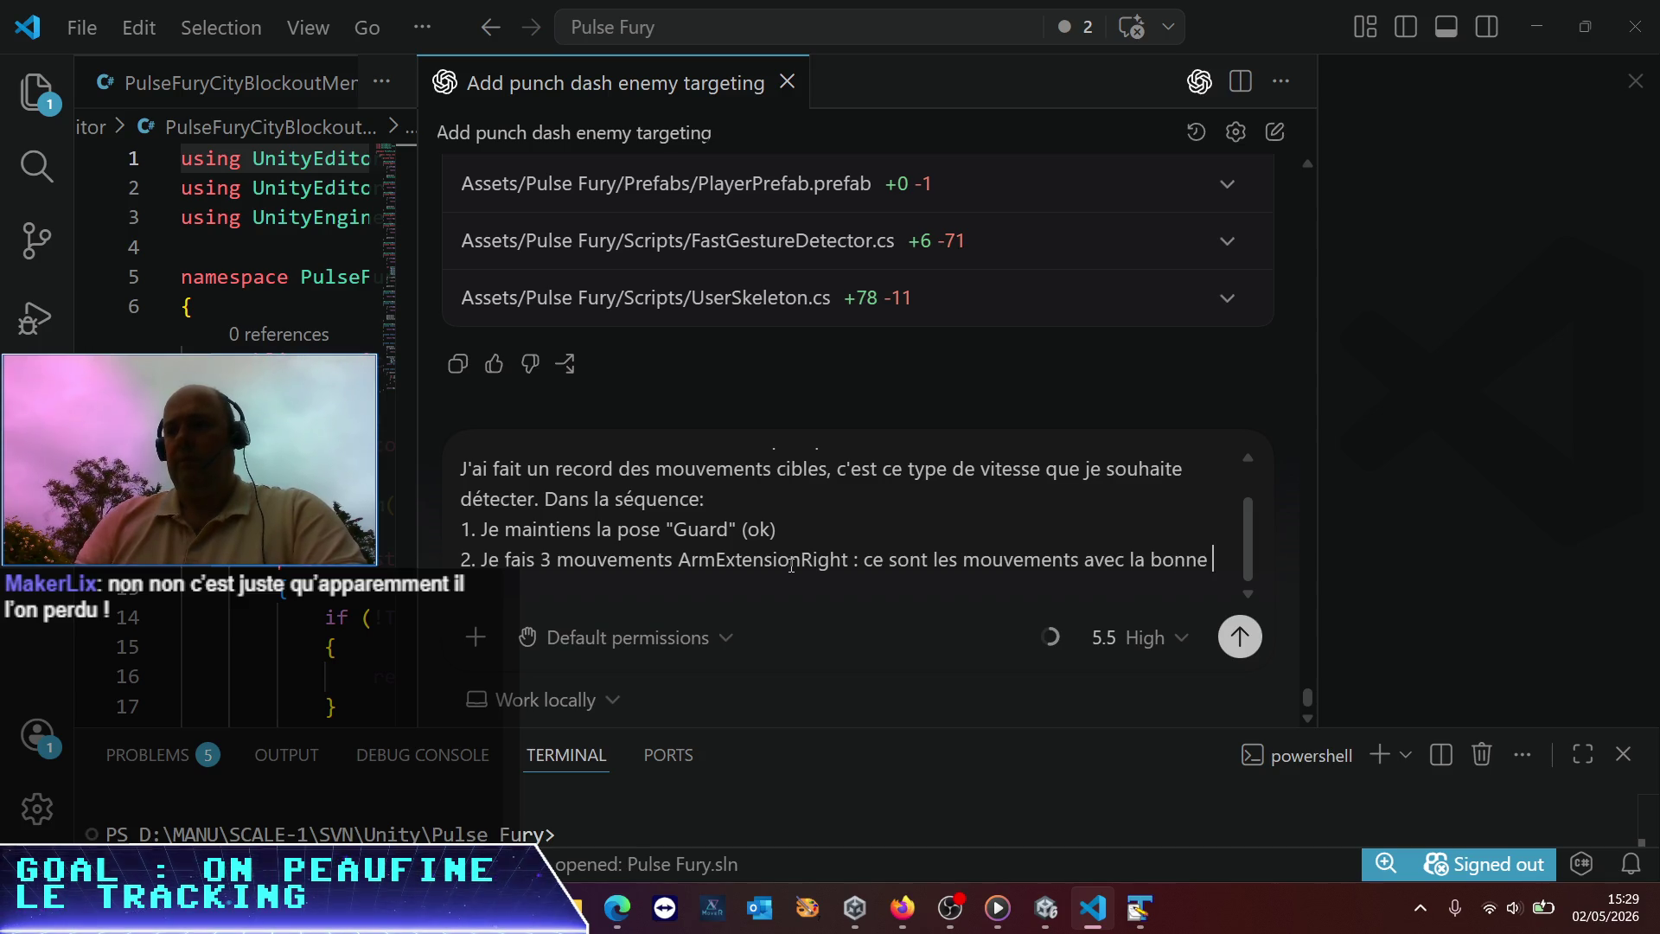
text(vitesse, je ne ve)
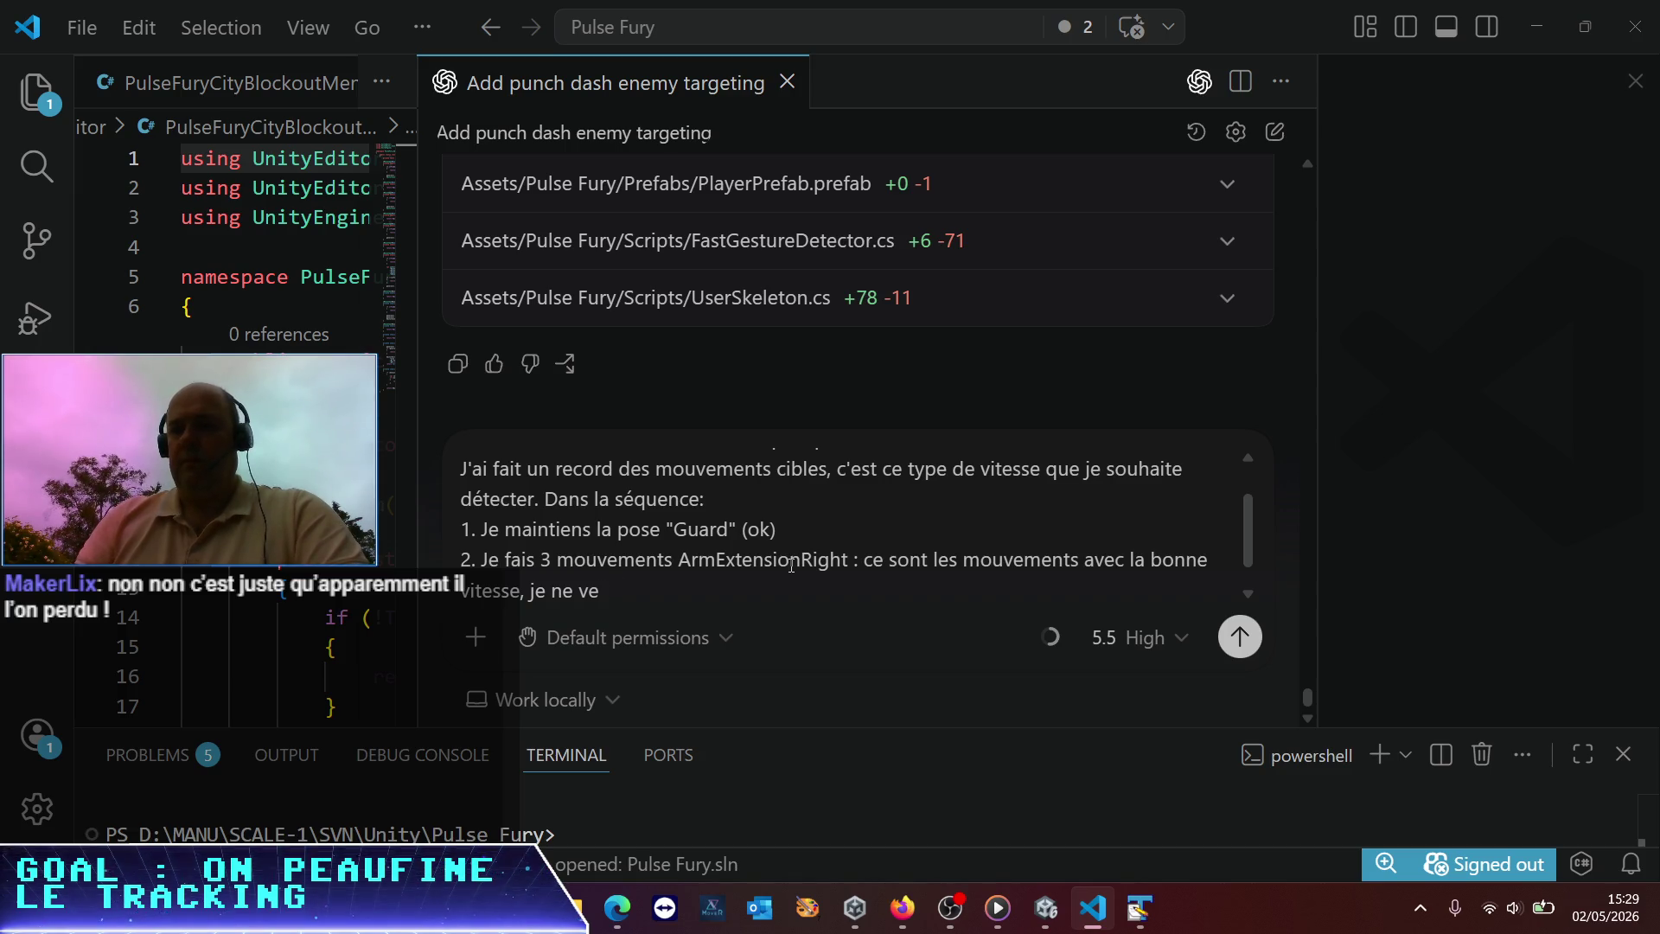
text(icux pas moins)
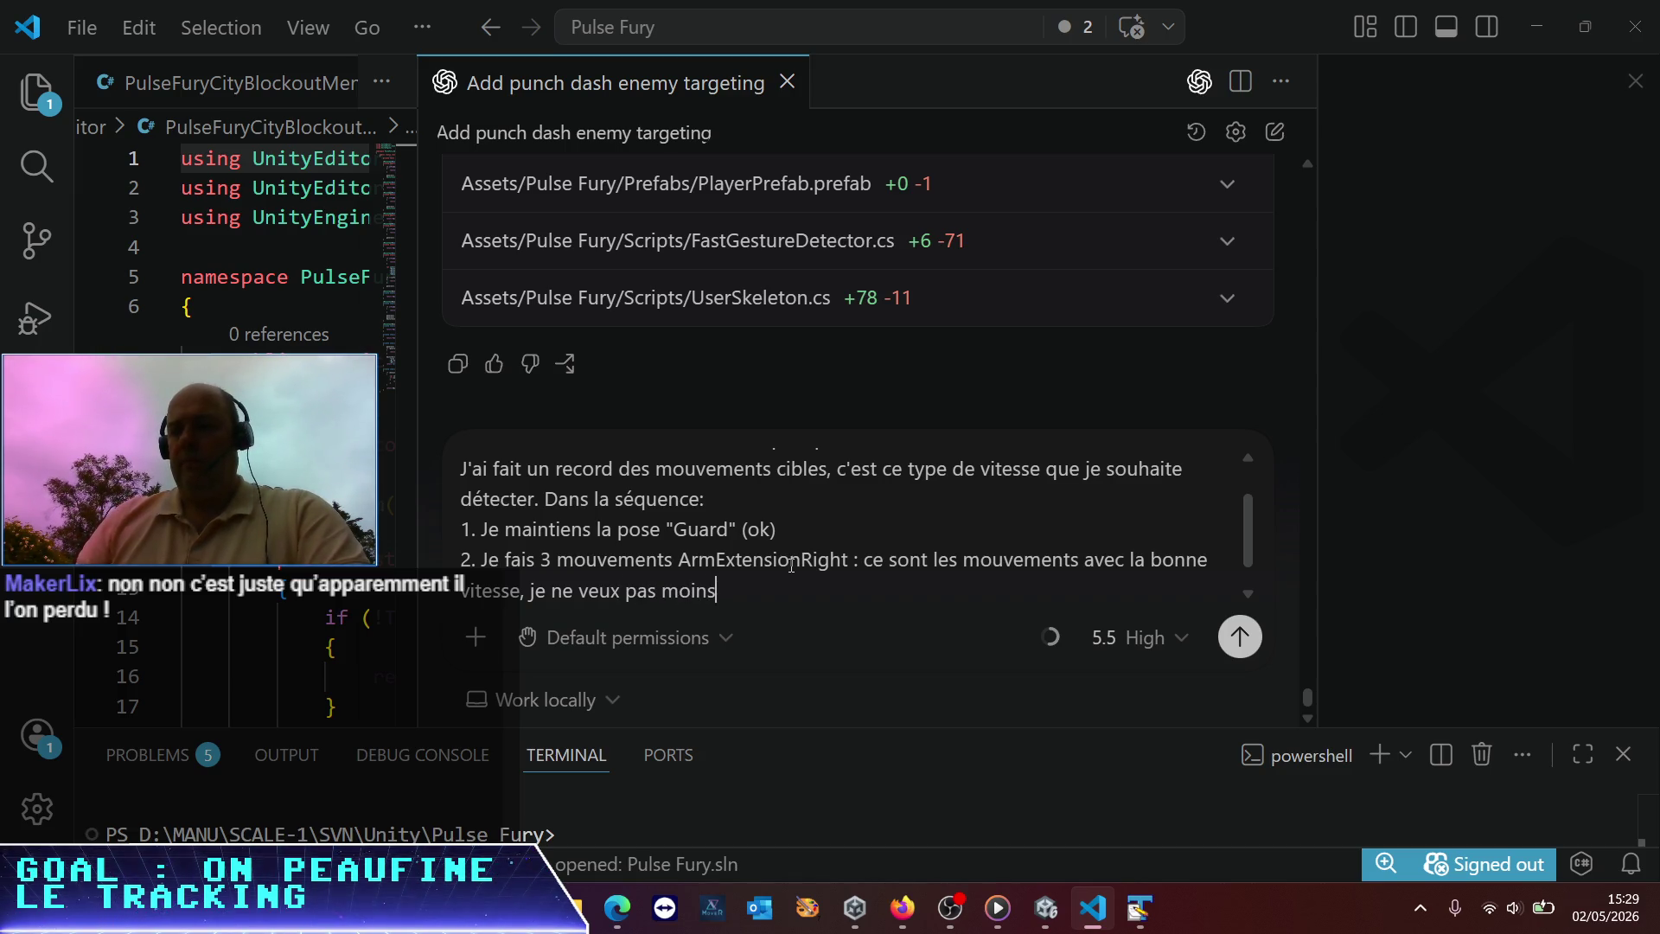
key(shift+Return)
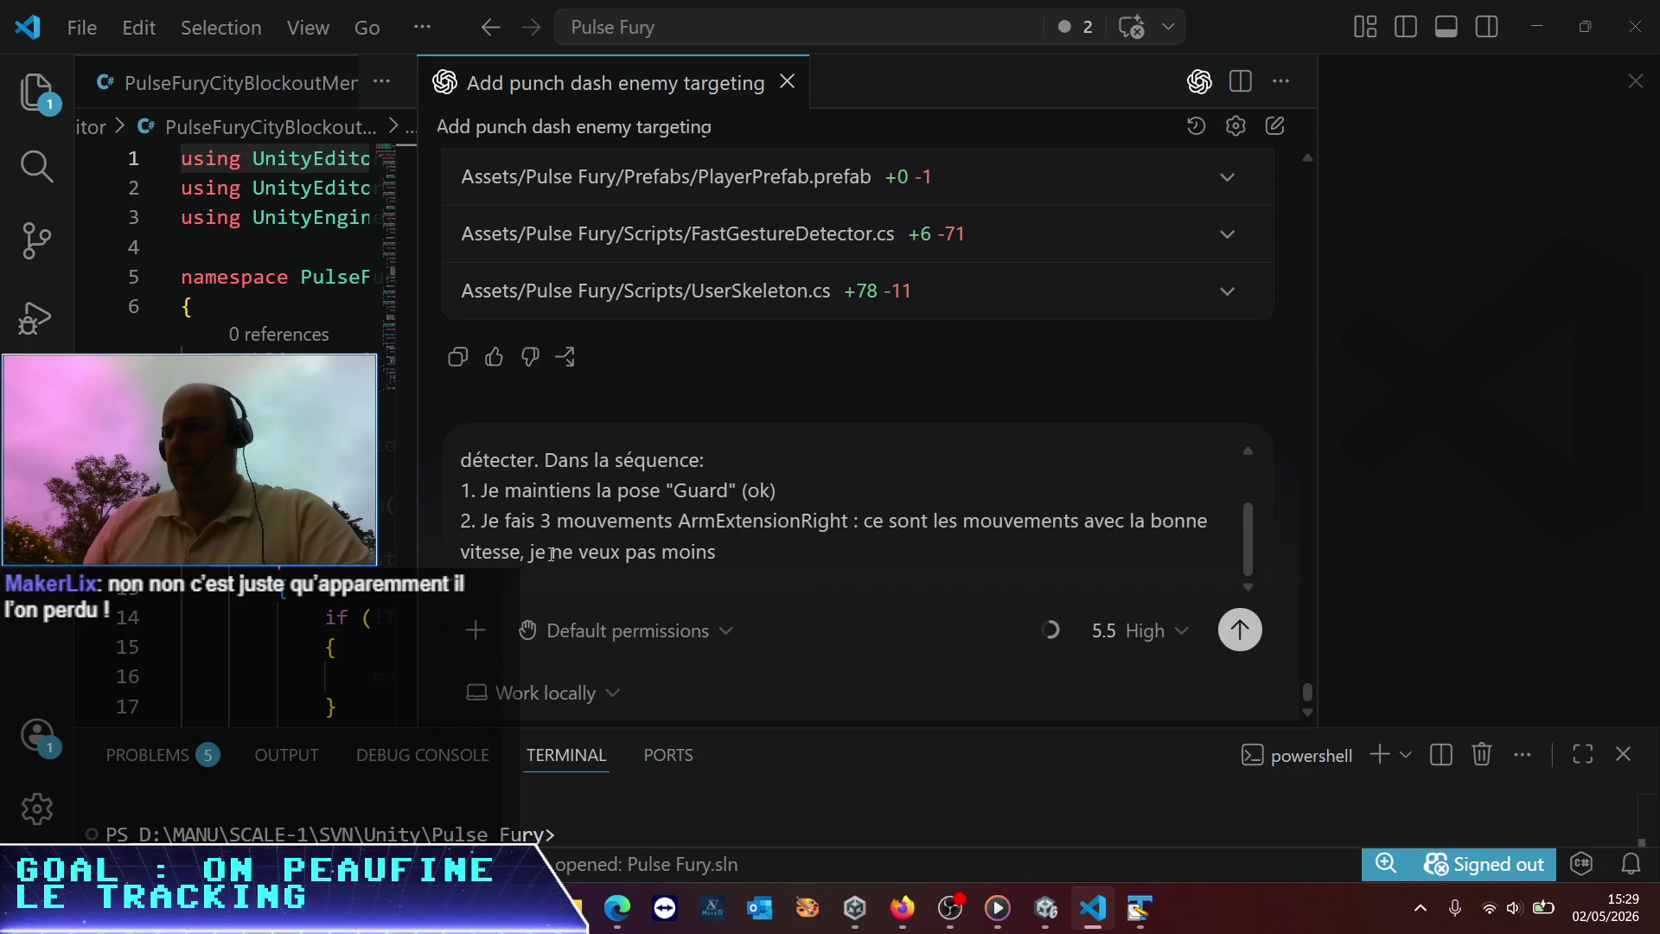
Insert 'puis' into step 2 and duplicate that line below it
click(481, 520)
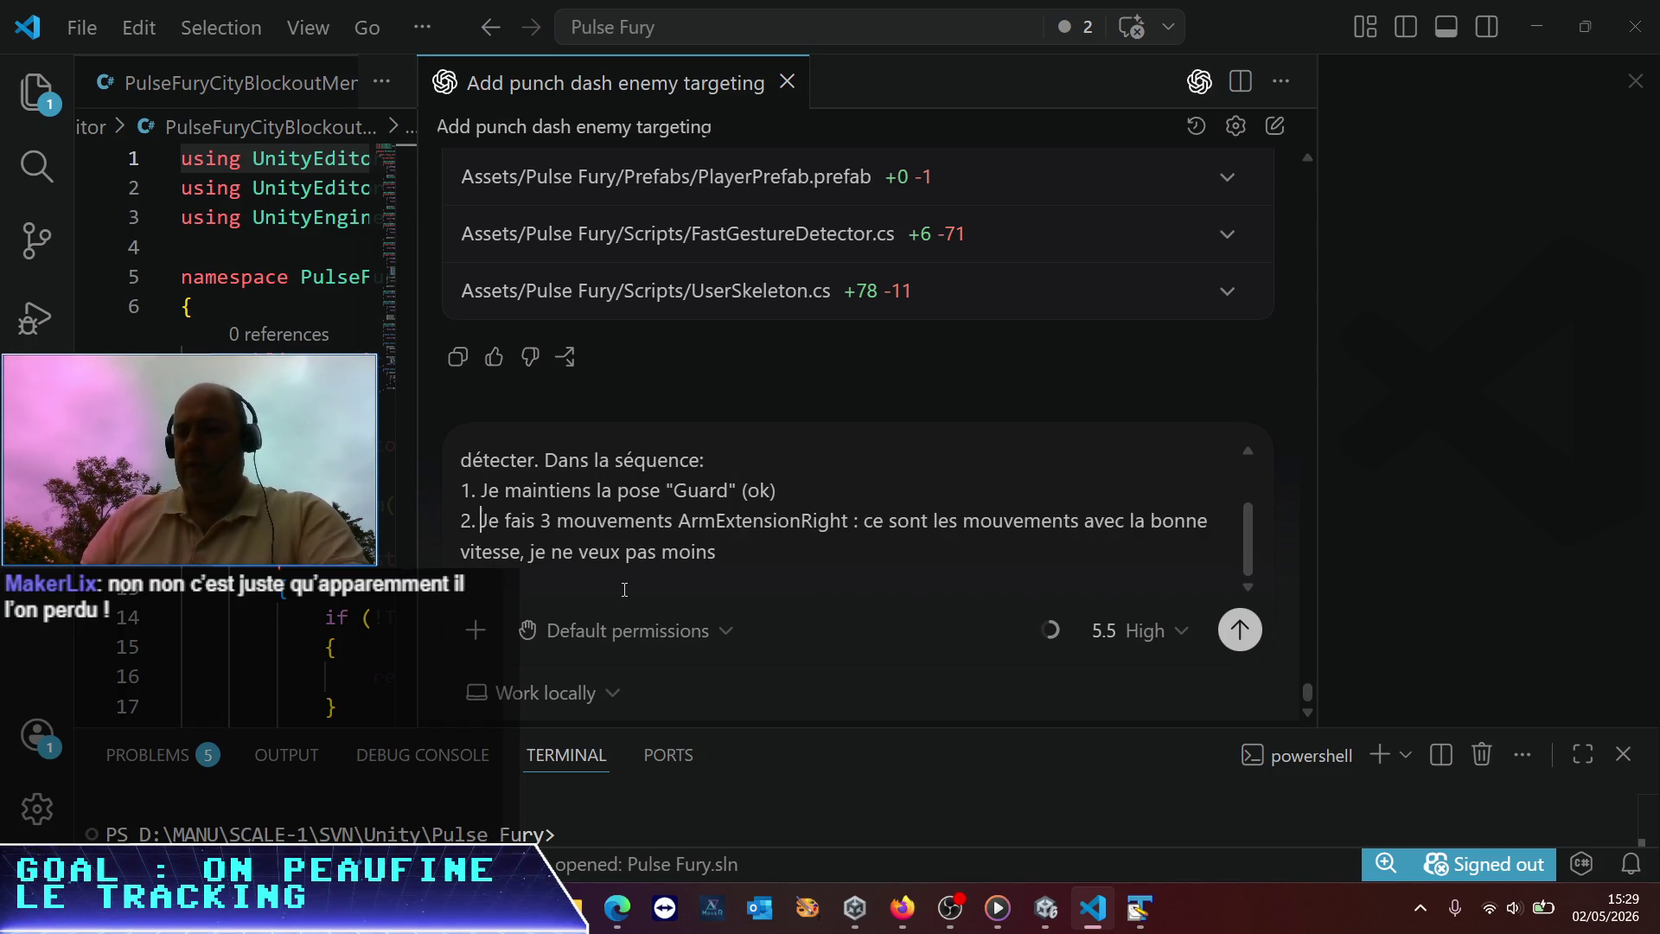
text(puis j)
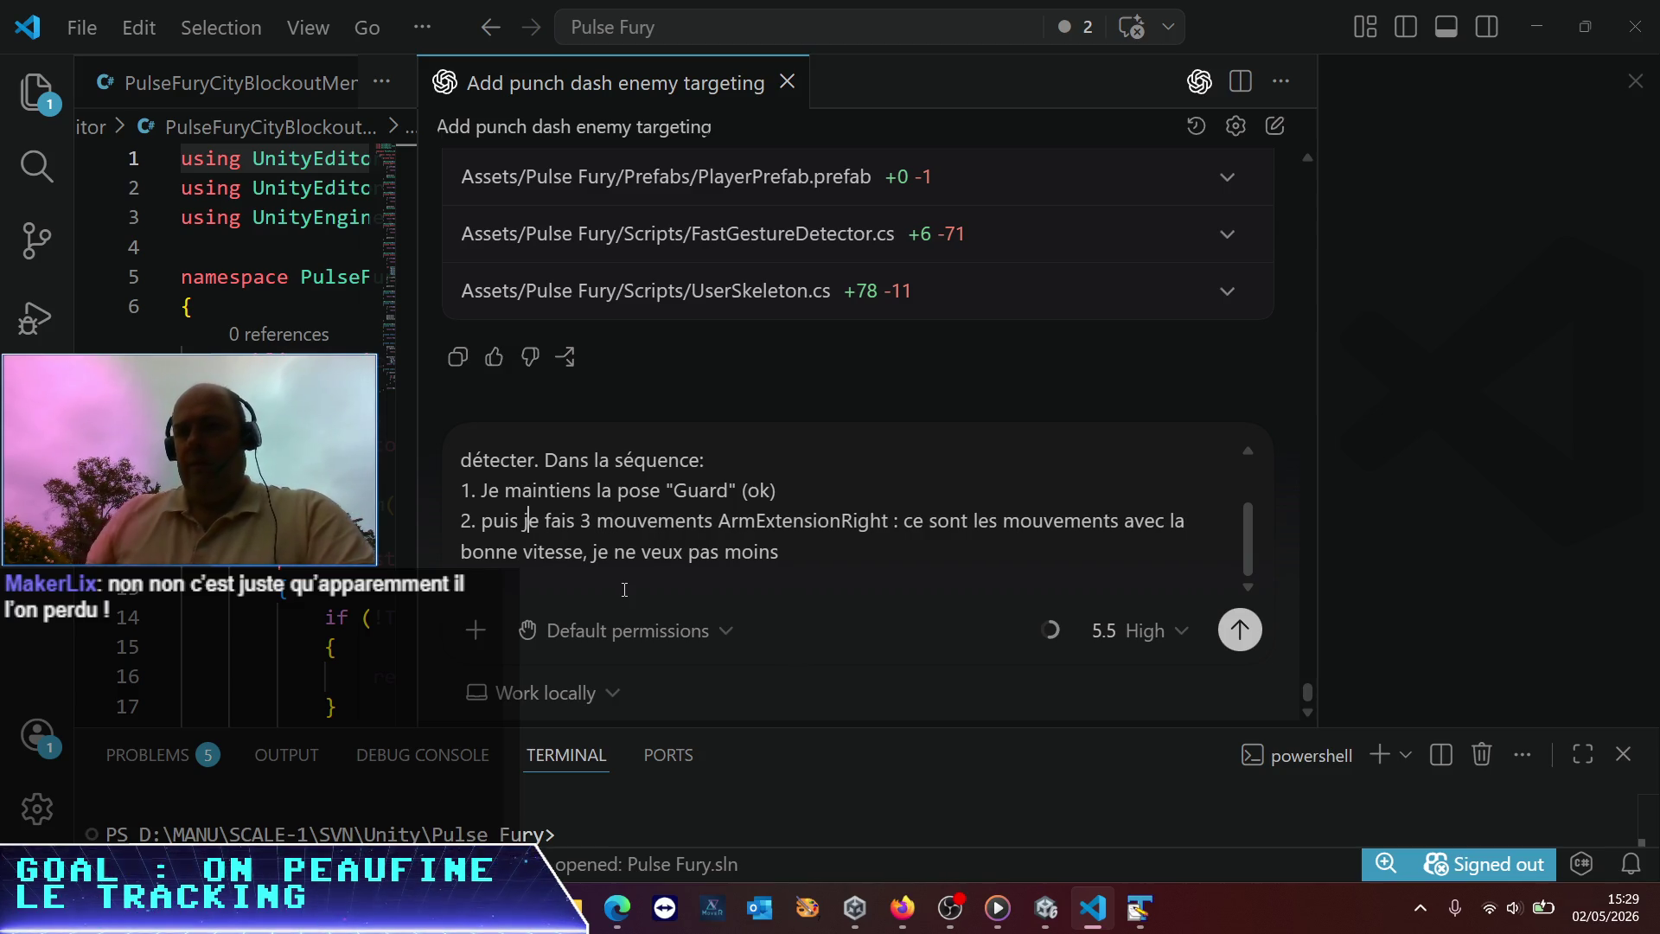
scroll(691, 528, up, 3)
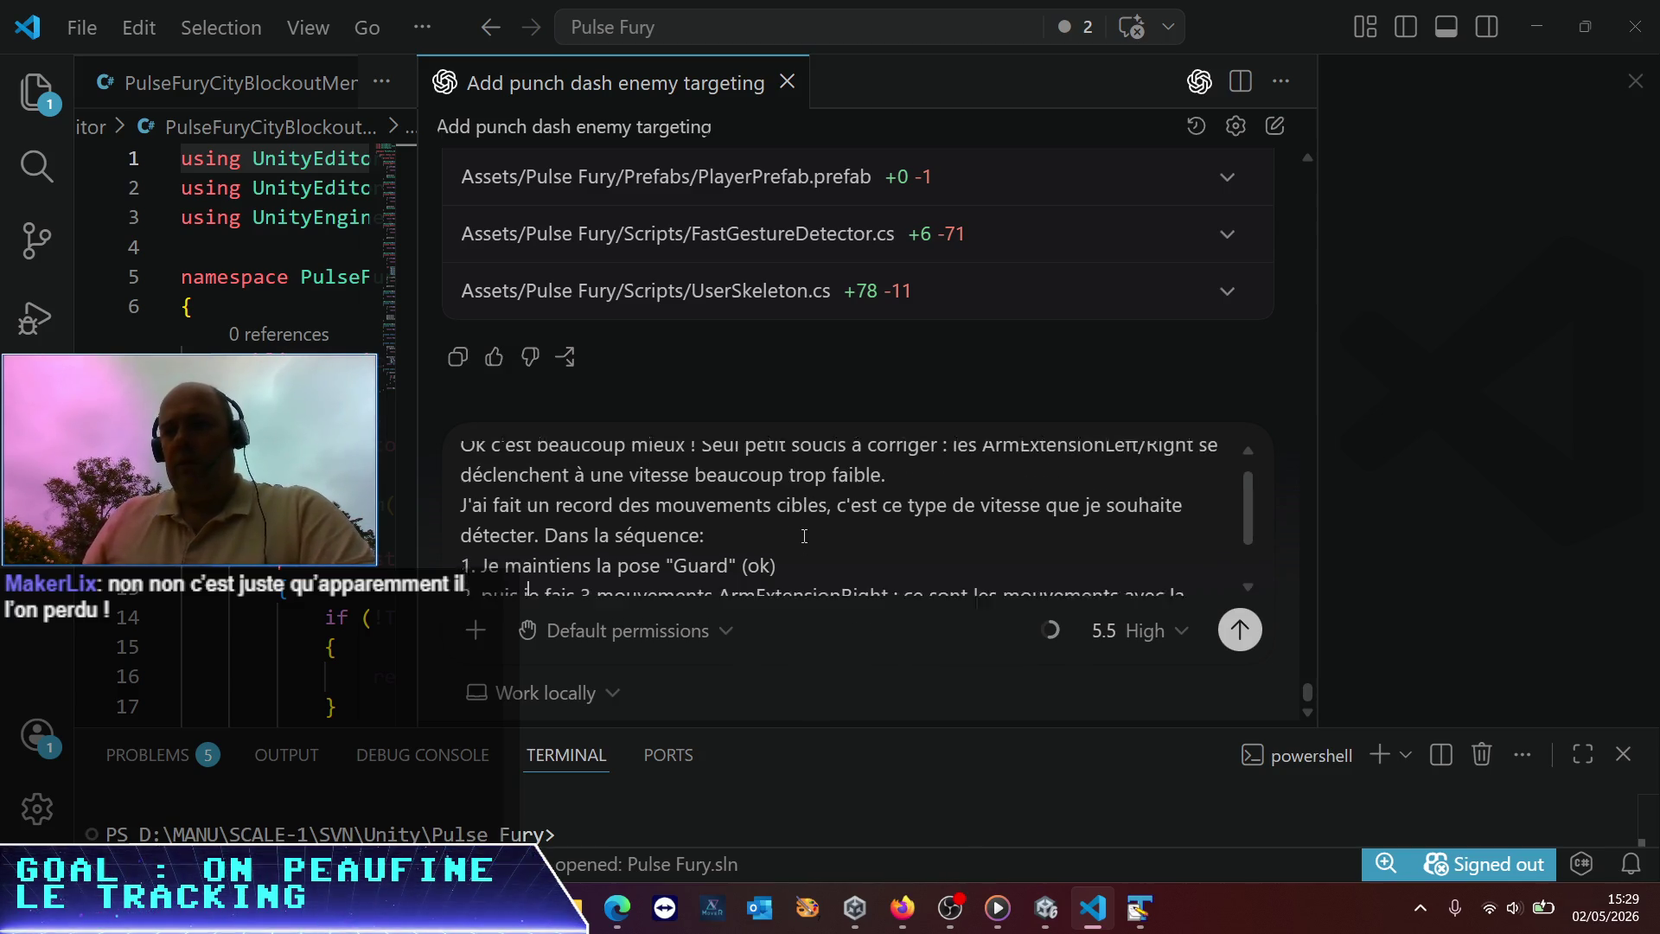
scroll(778, 536, down, 2)
mouse_move(802, 555)
mouse_down()
mouse_move(484, 552)
mouse_move(403, 520)
mouse_up()
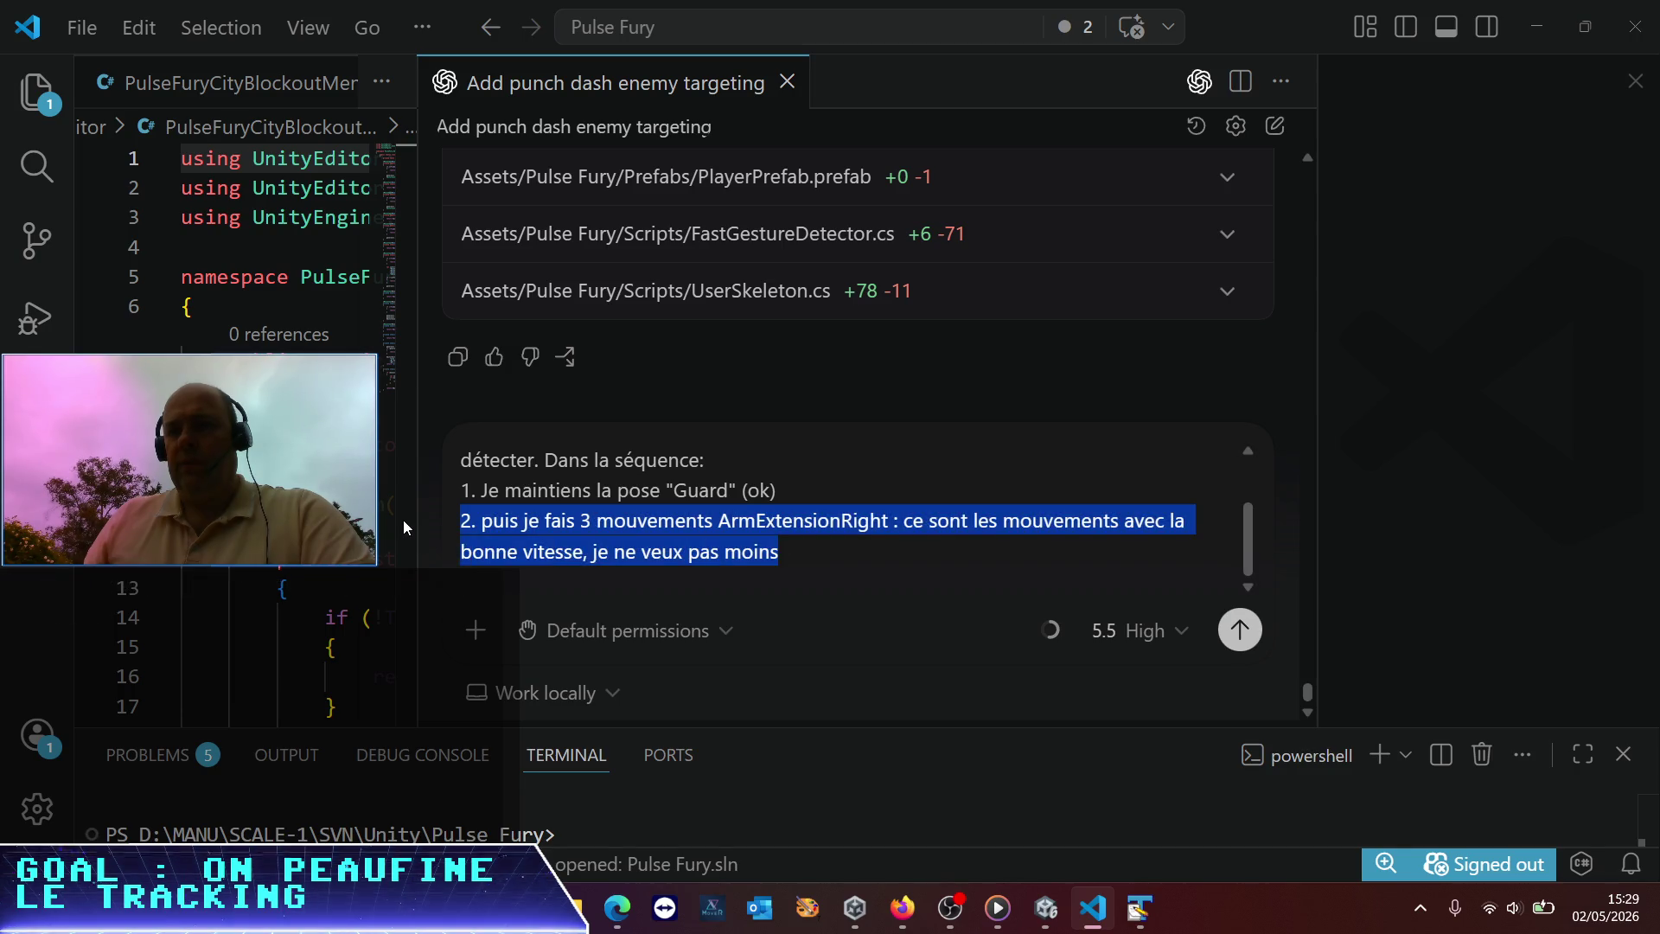
key(ctrl+c)
click(814, 557)
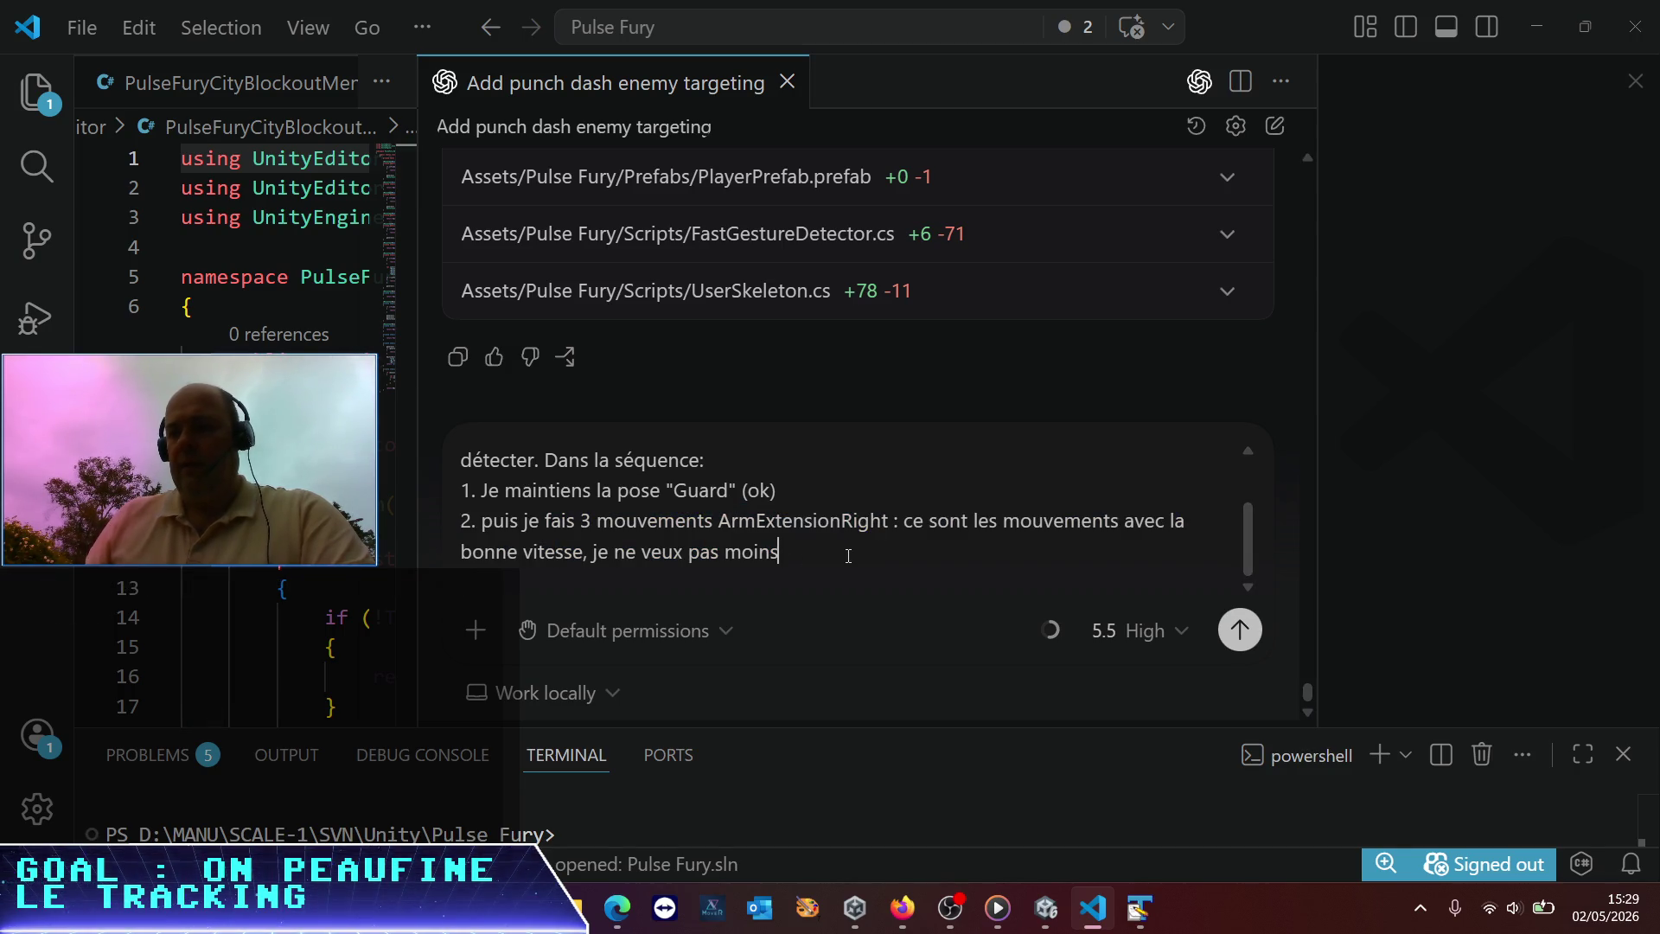
key(shift+Return)
key(ctrl+v)
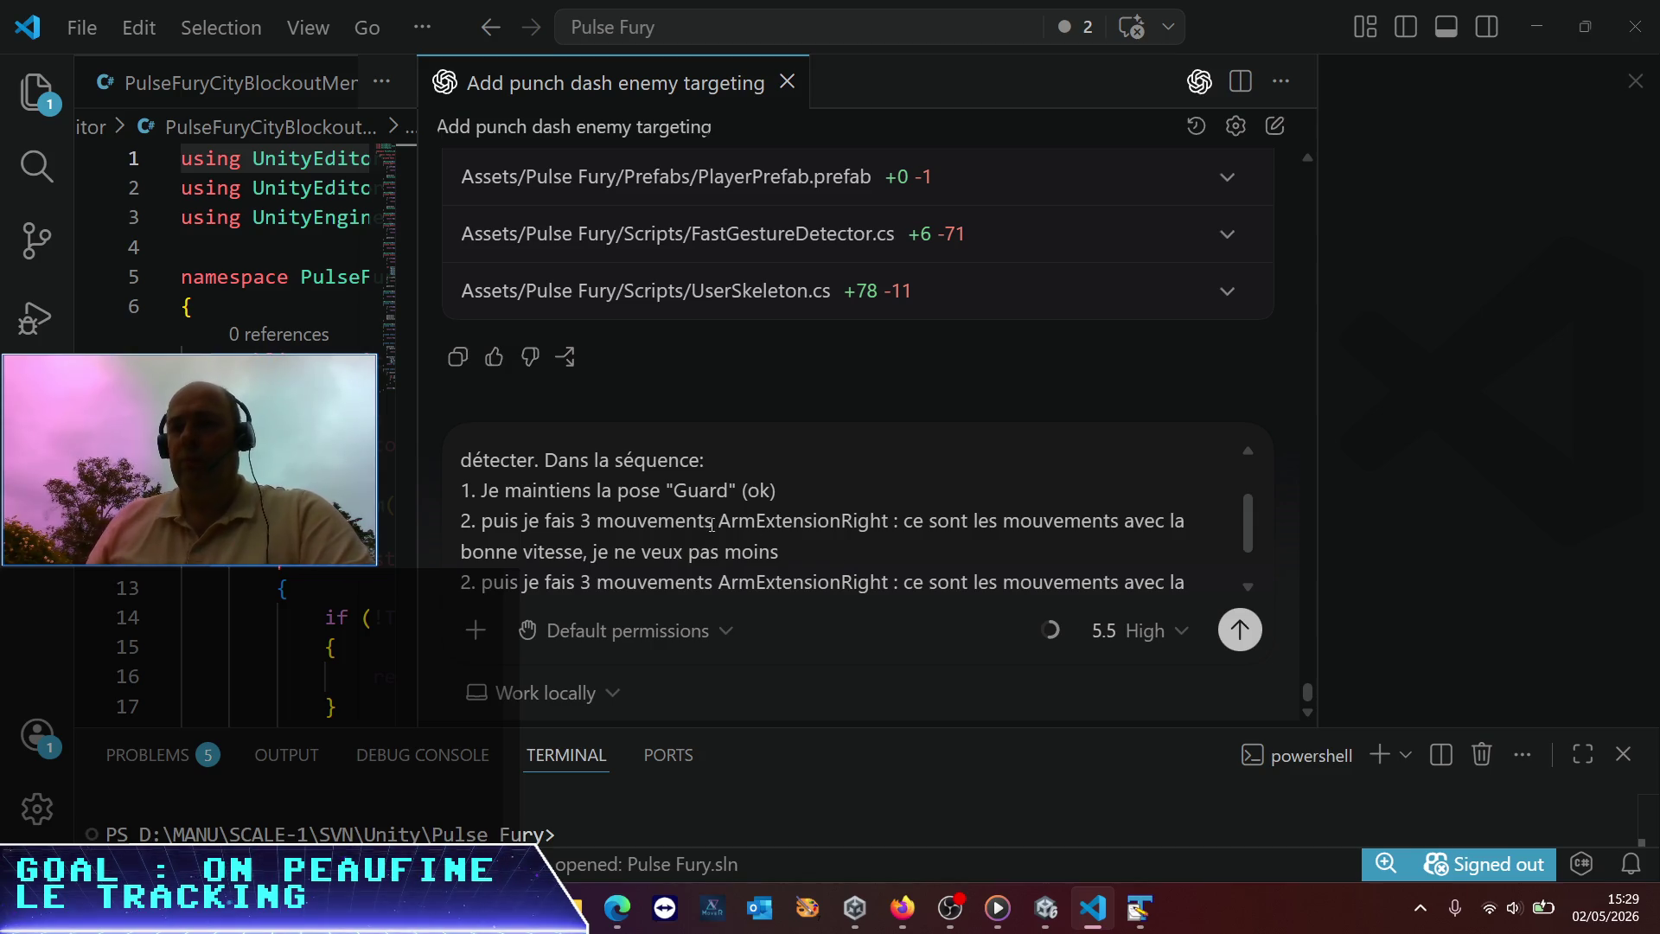
Make the copy step 3 with ArmExtensionLeft and begin the line 'C'est enregistré dans'
click(470, 582)
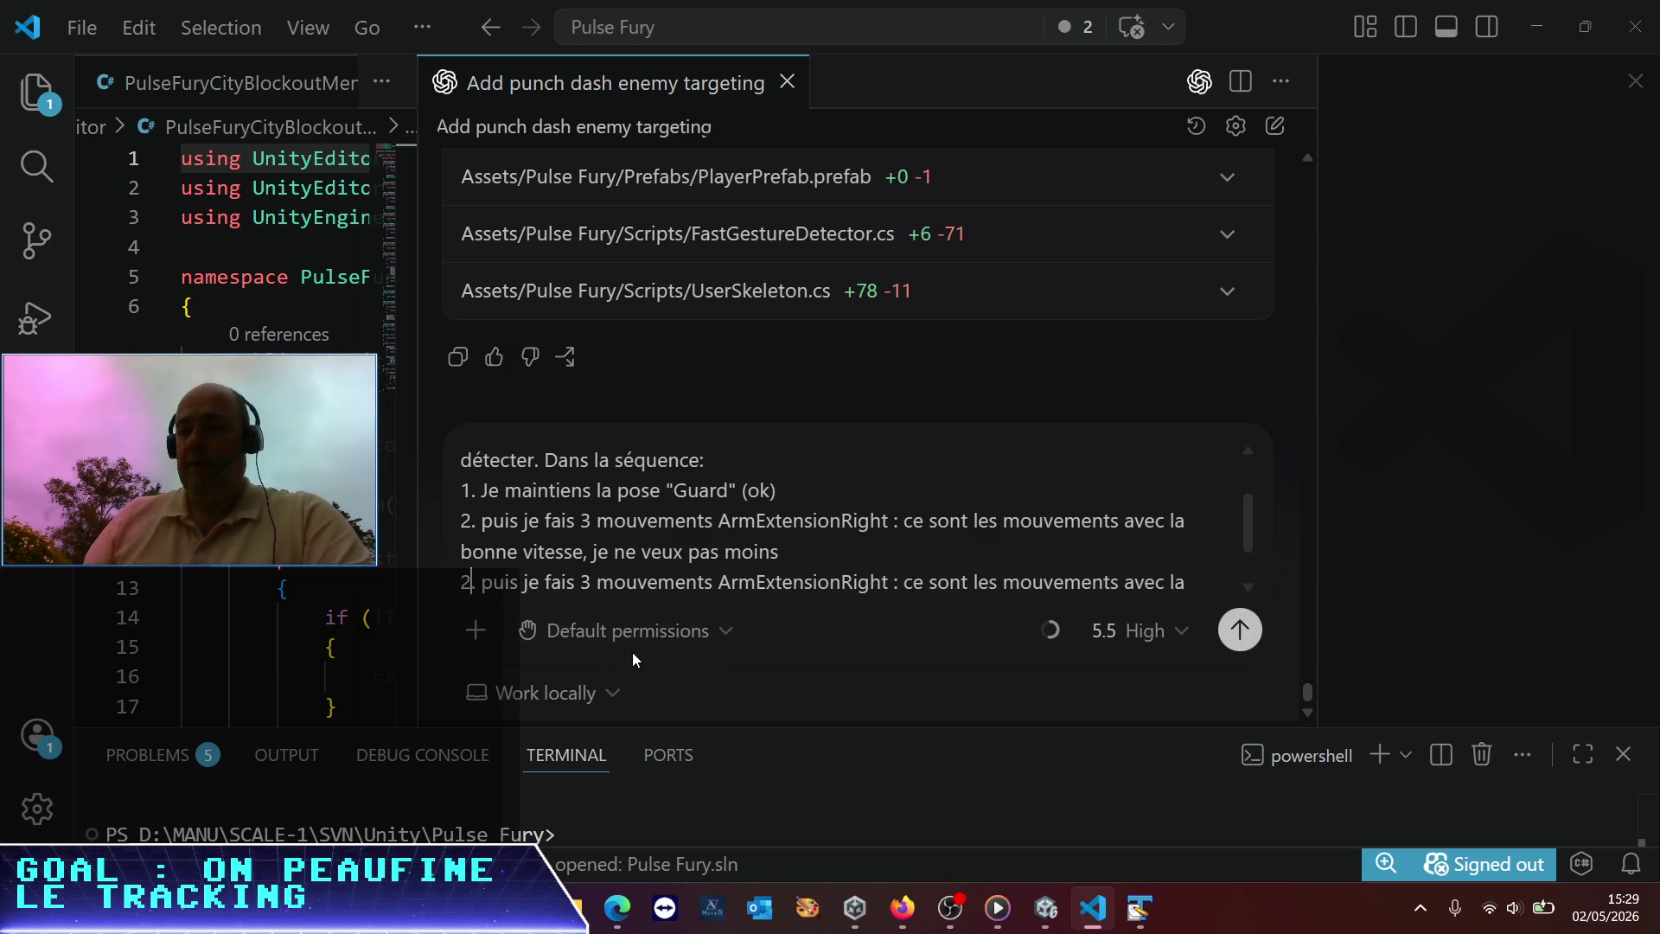
key(BackSpace)
text(3)
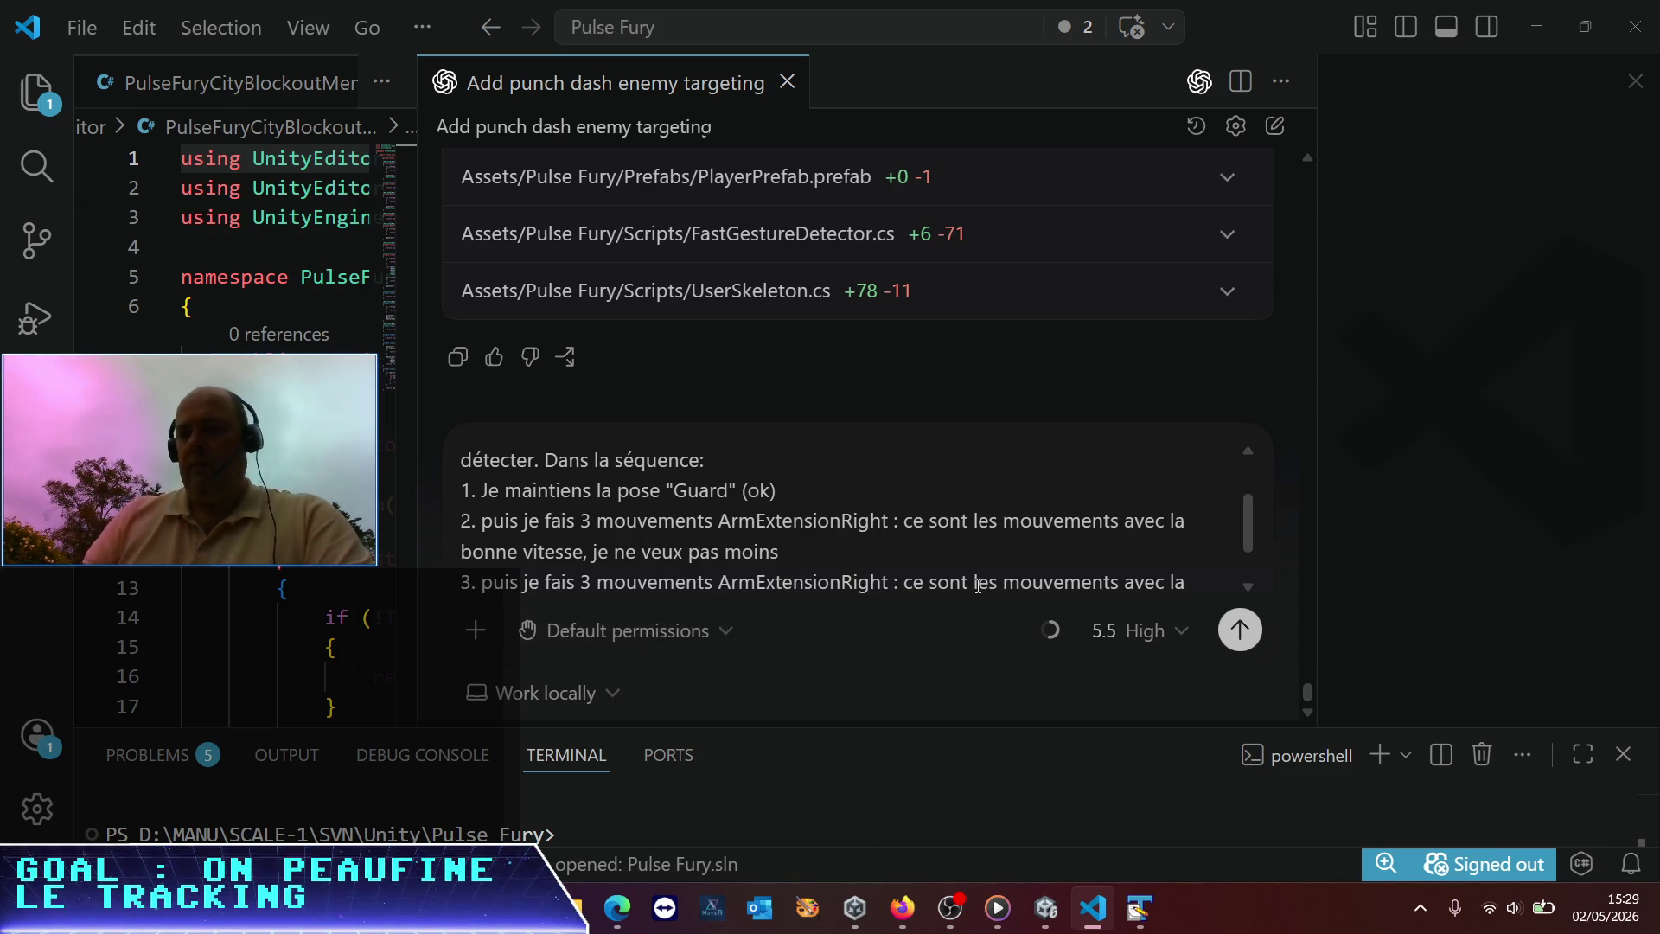
key(BackSpace)
key(BackSpace)
key(BackSpace)
text(Lef)
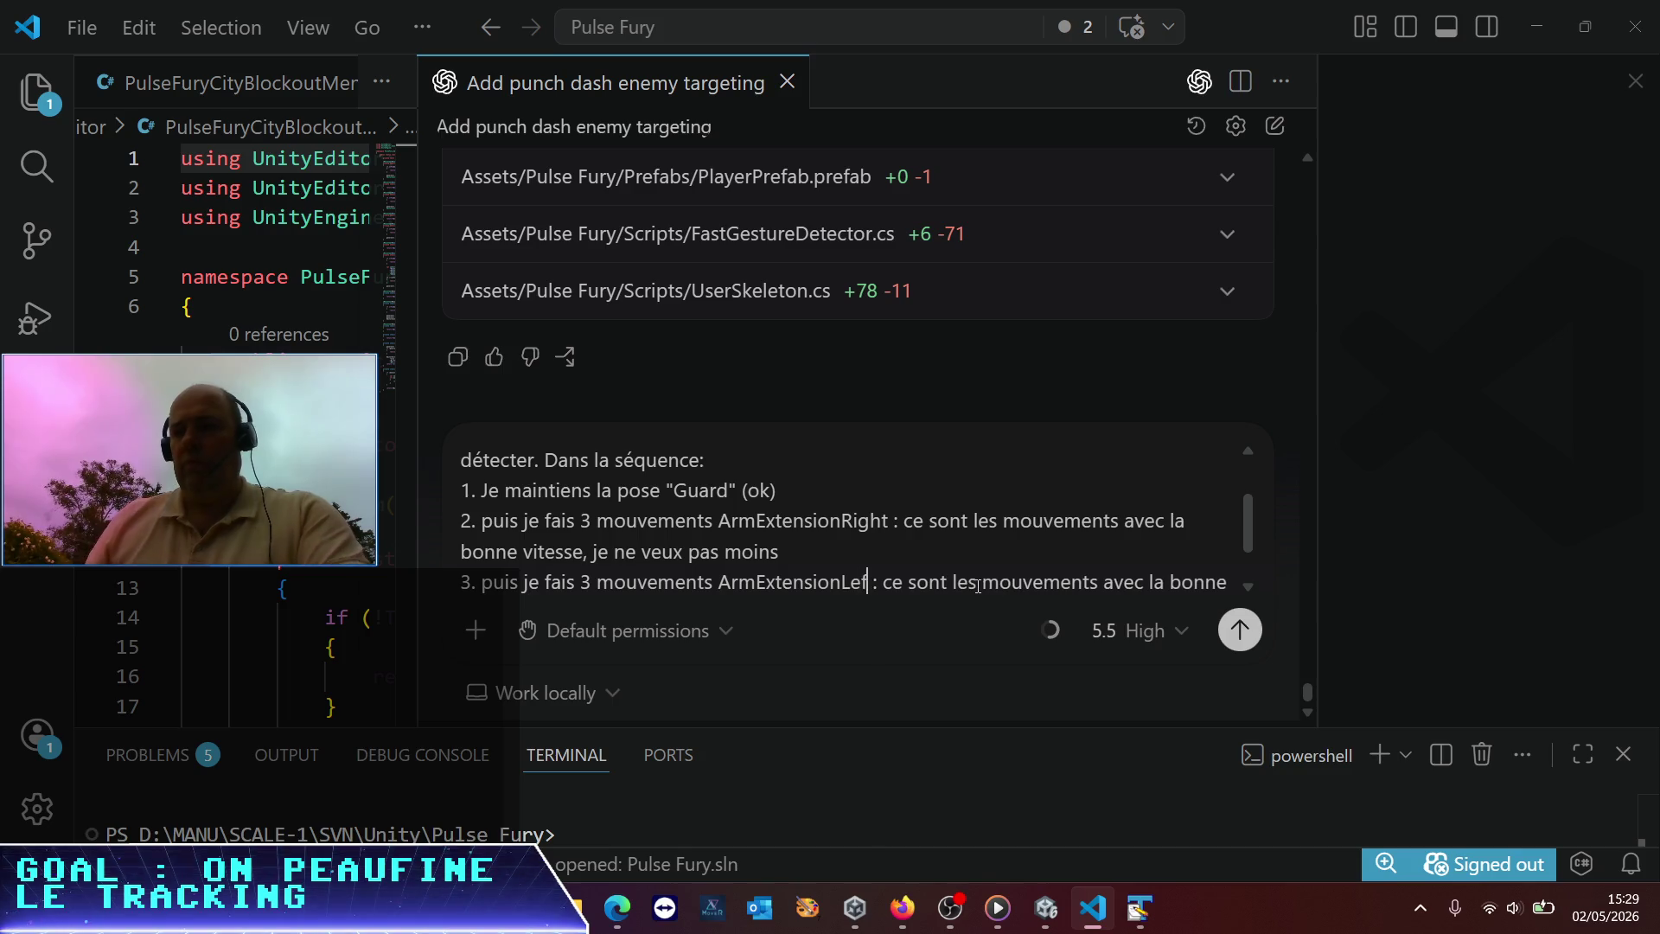
text(t)
key(ctrl+End)
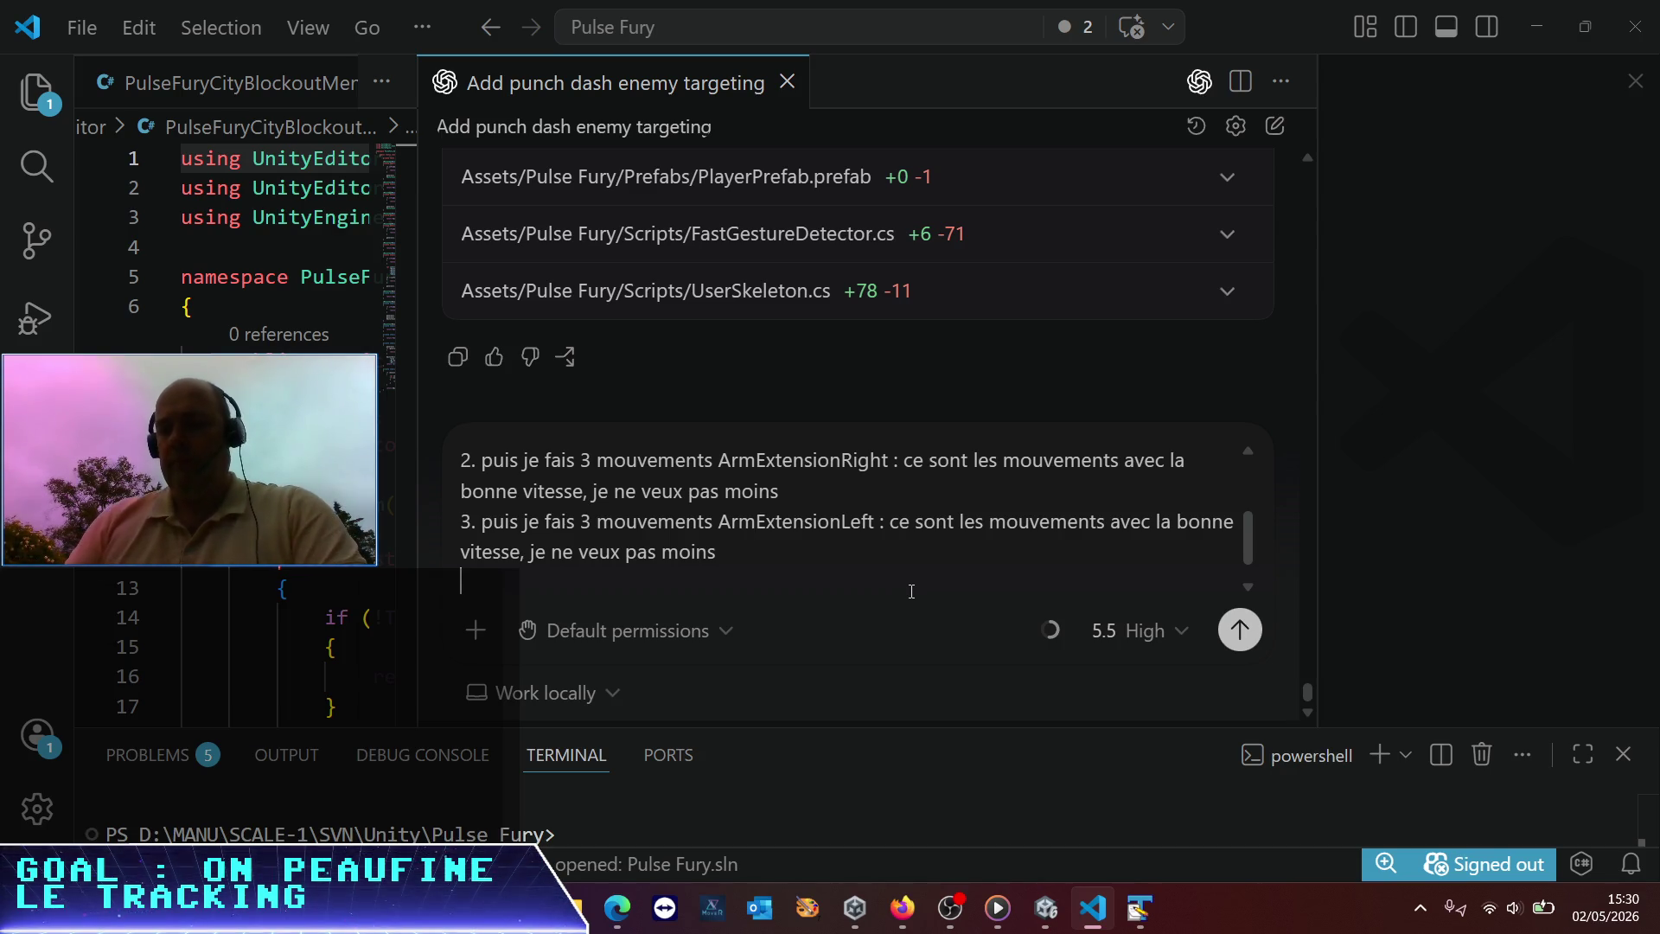
text(C'est)
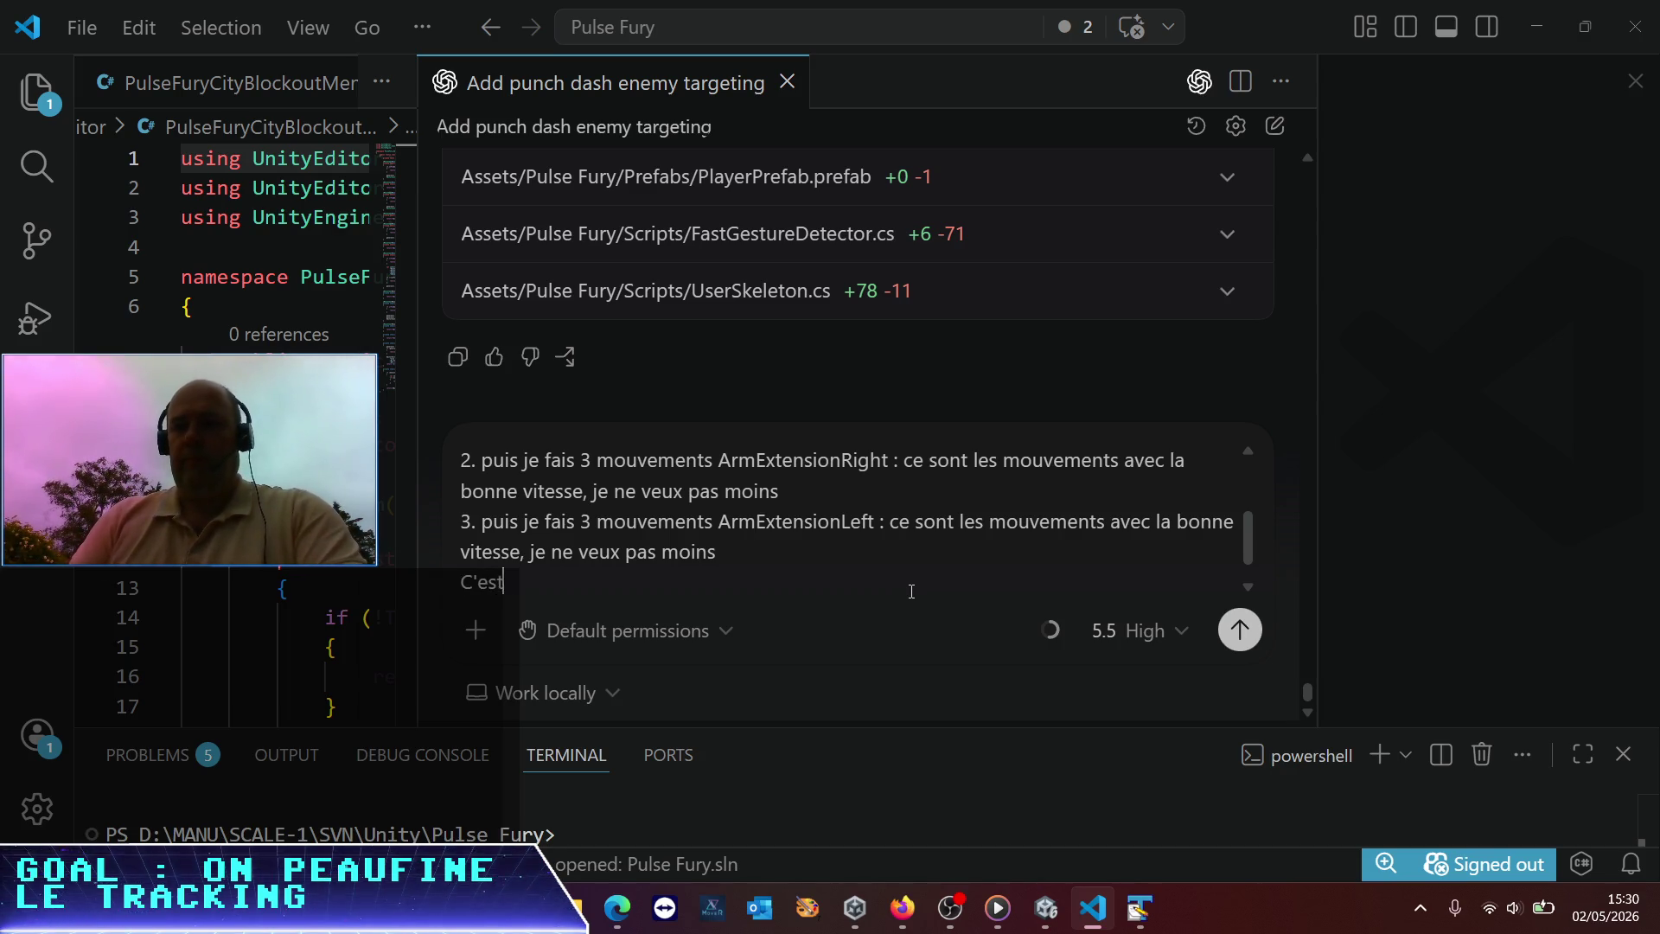
text( enregis)
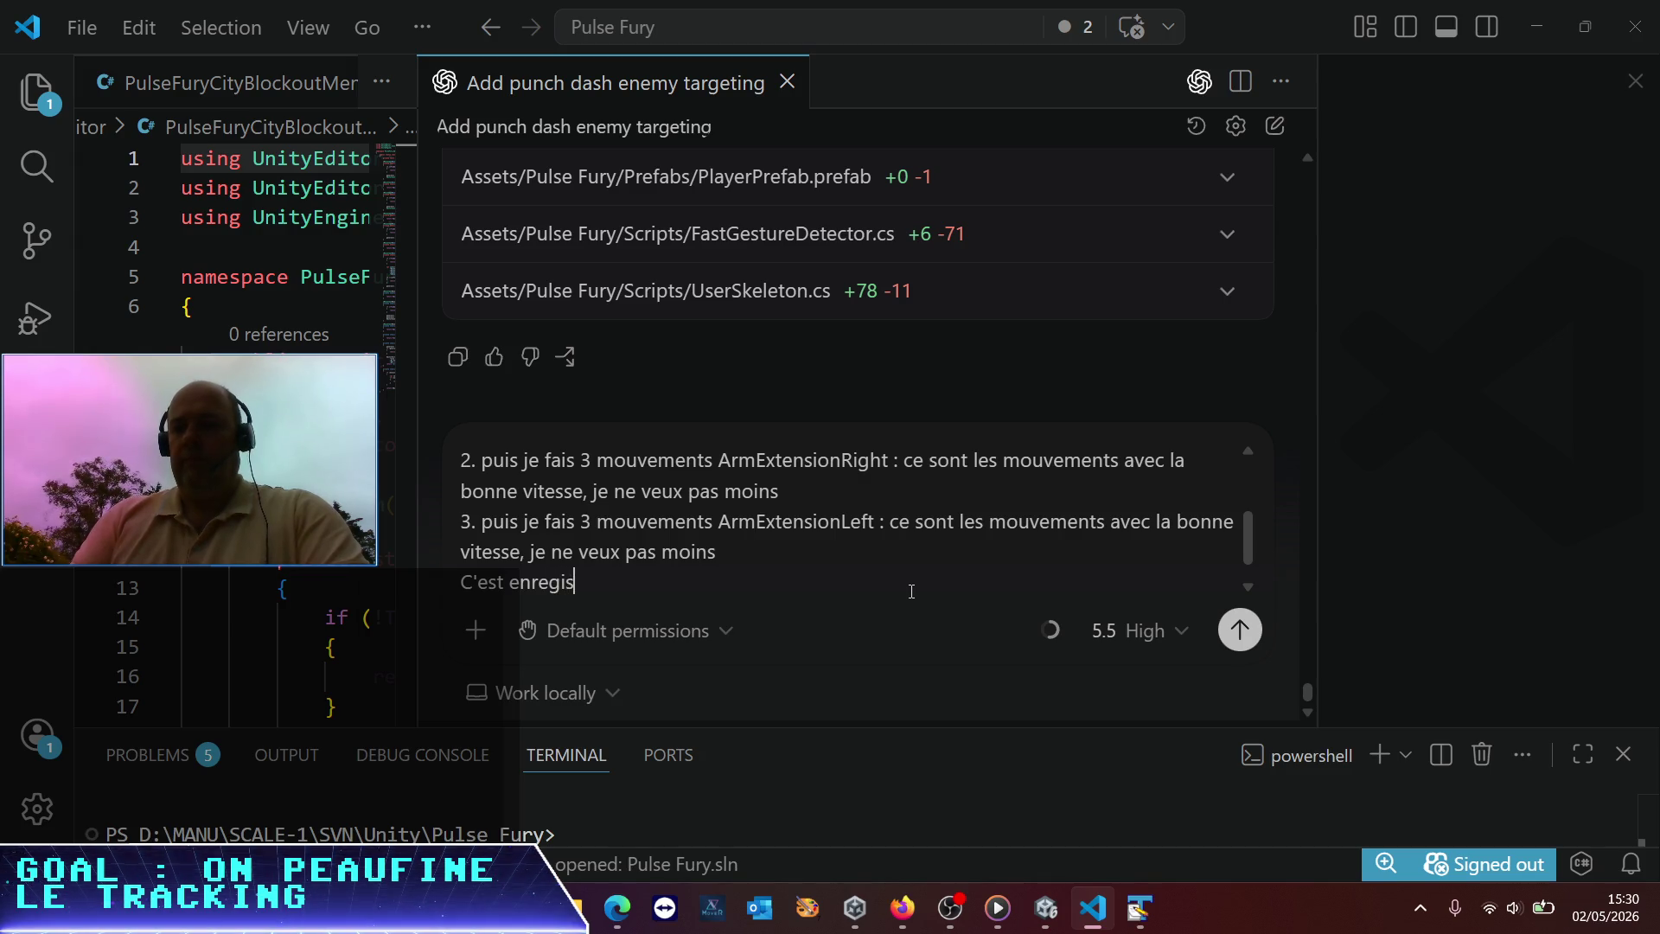
text(tré dans)
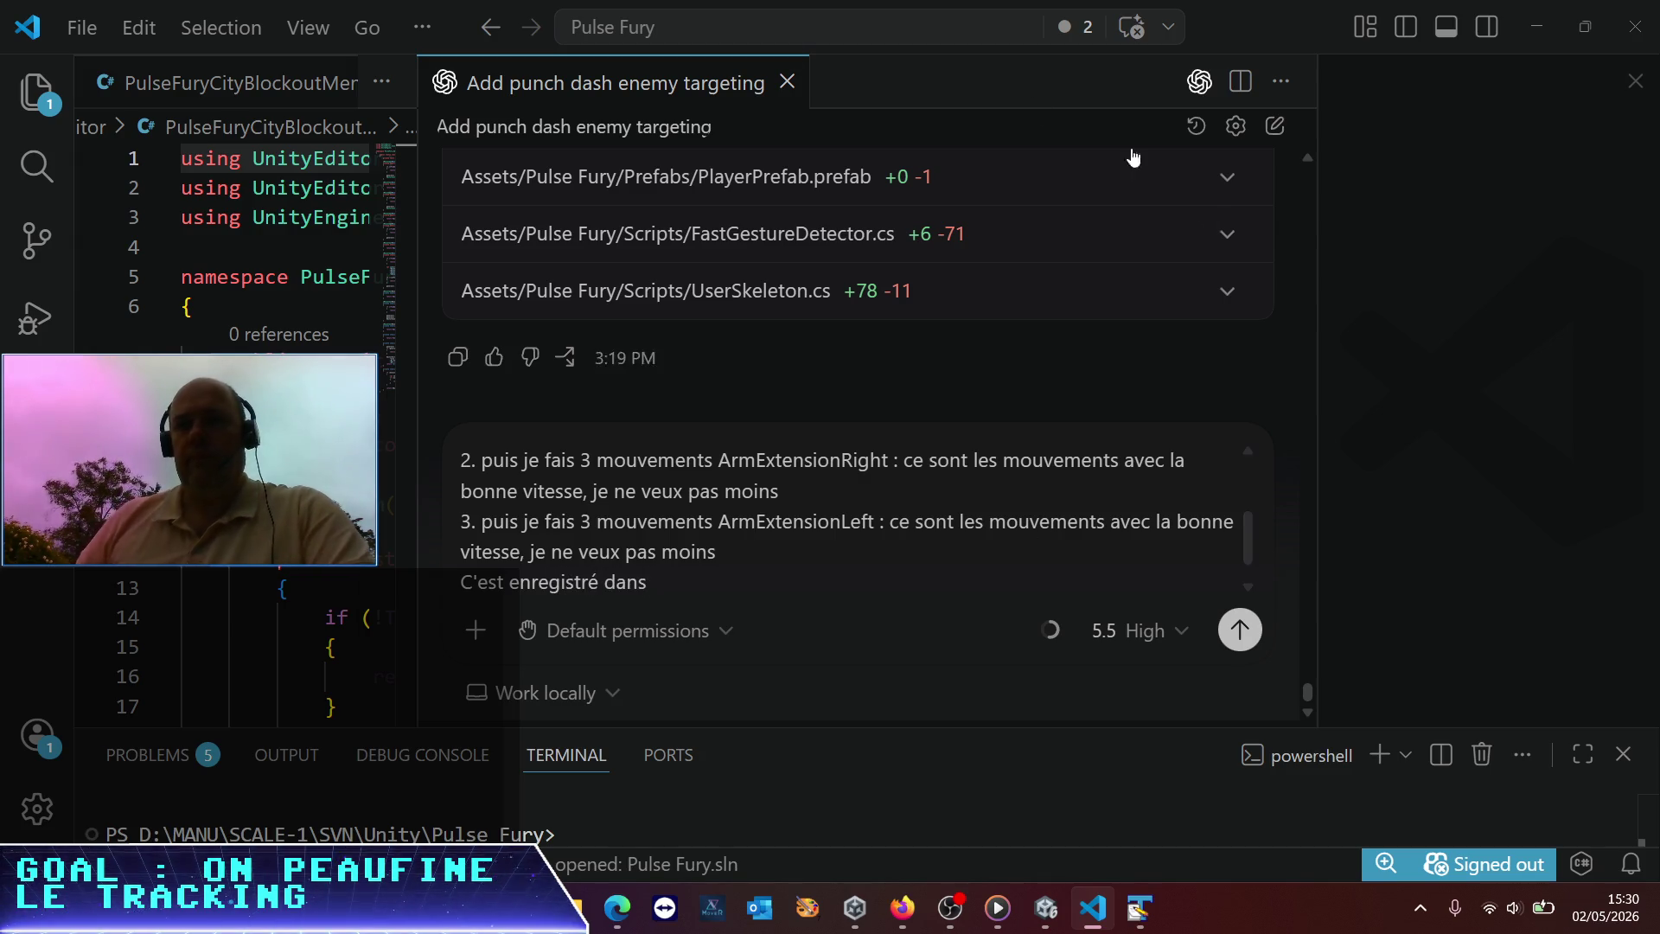
Check the recording CSV's name and add pulse-fury-motion-20260502-152523.csv to the prompt
click(36, 92)
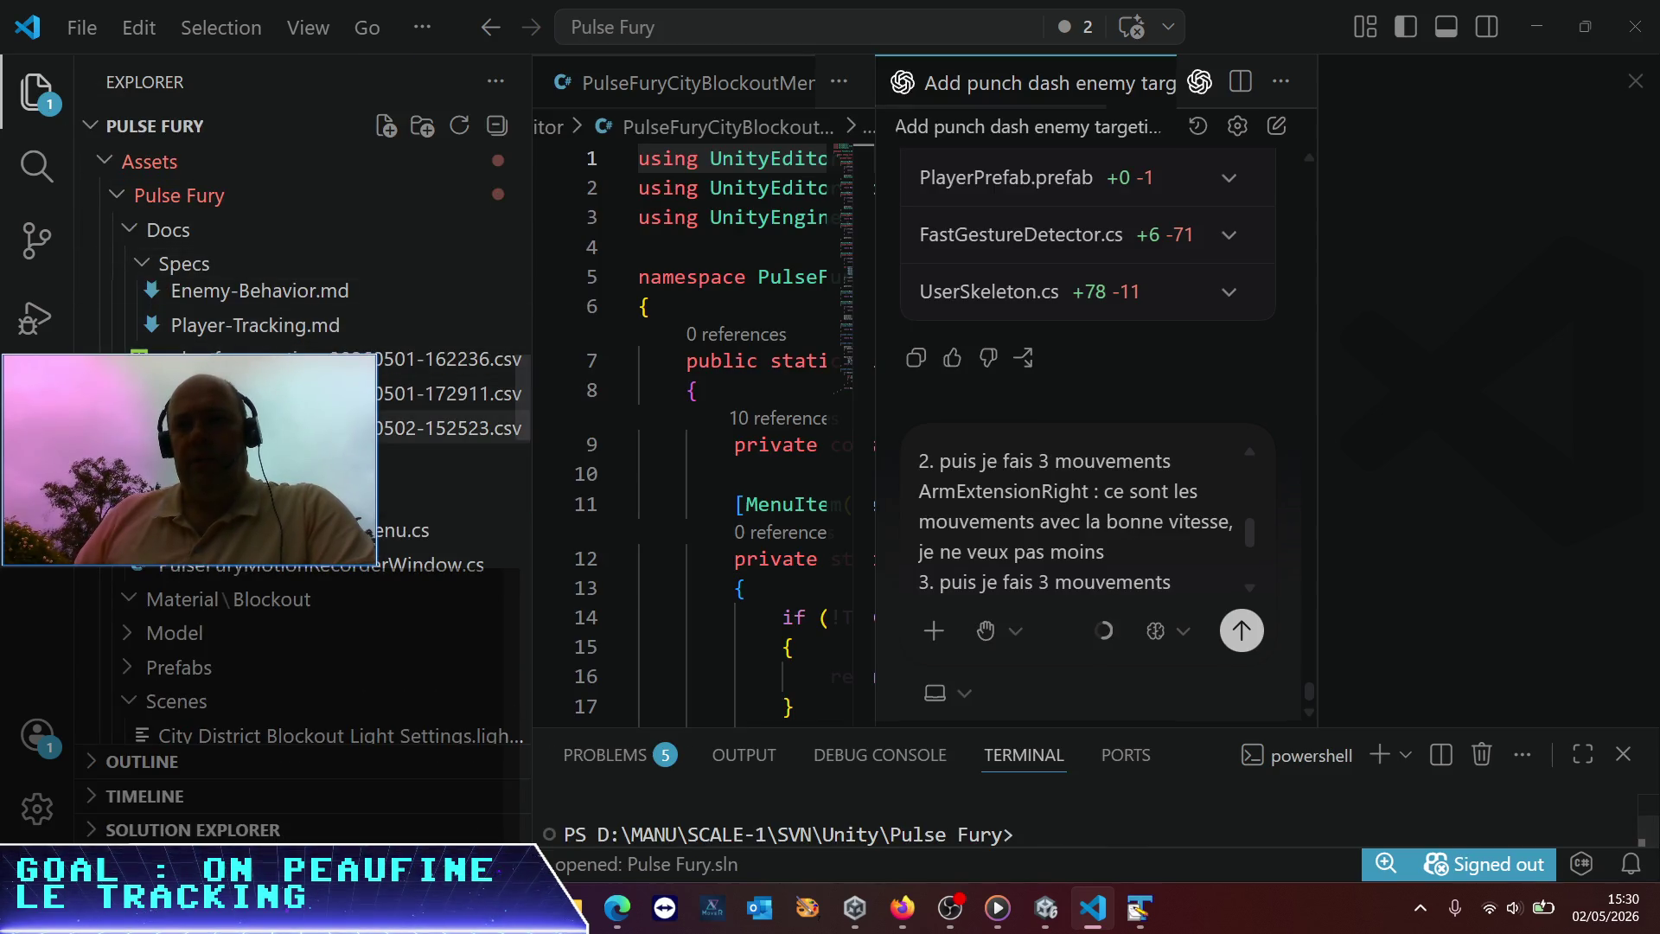
click(409, 431)
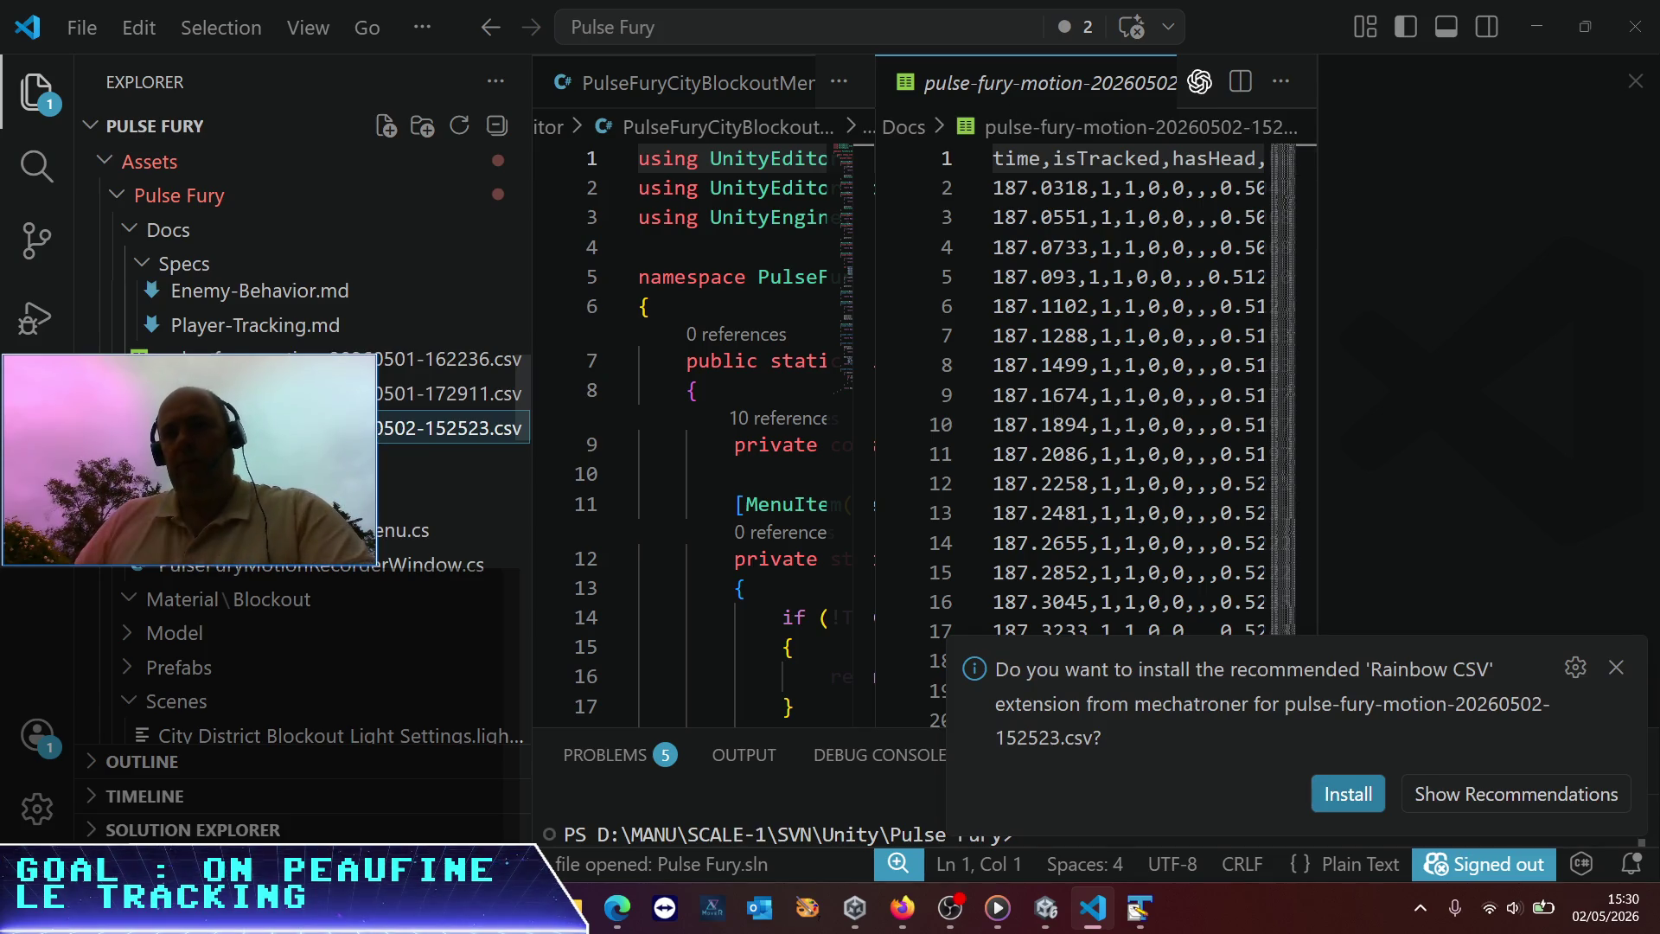
right_click(380, 428)
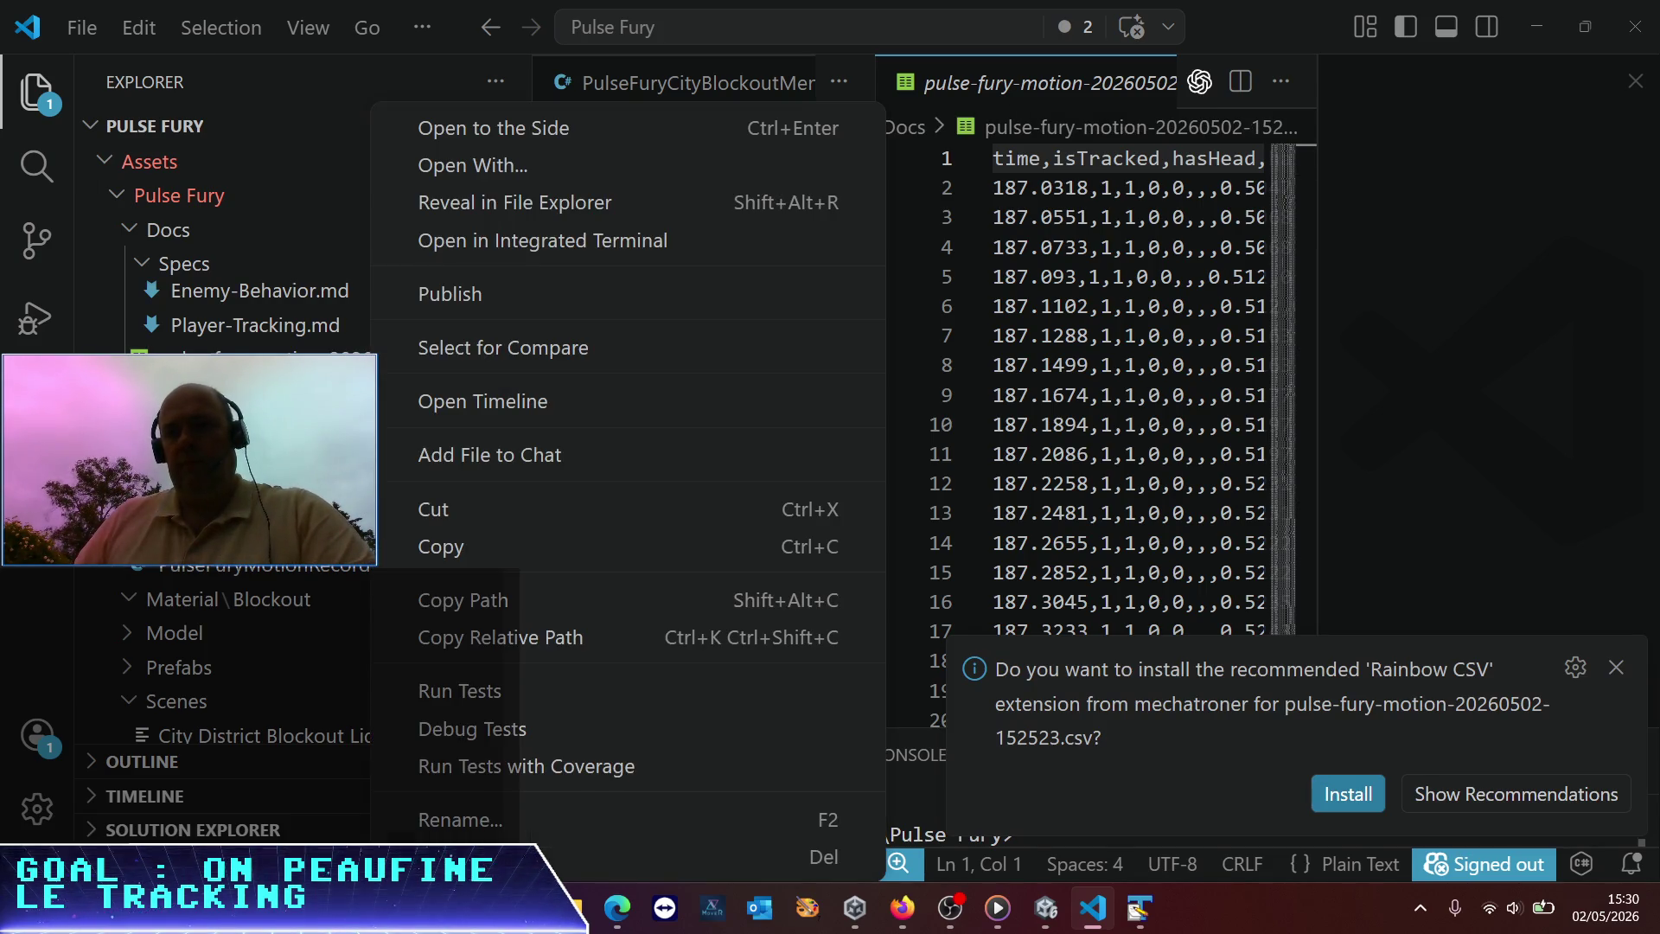
click(471, 829)
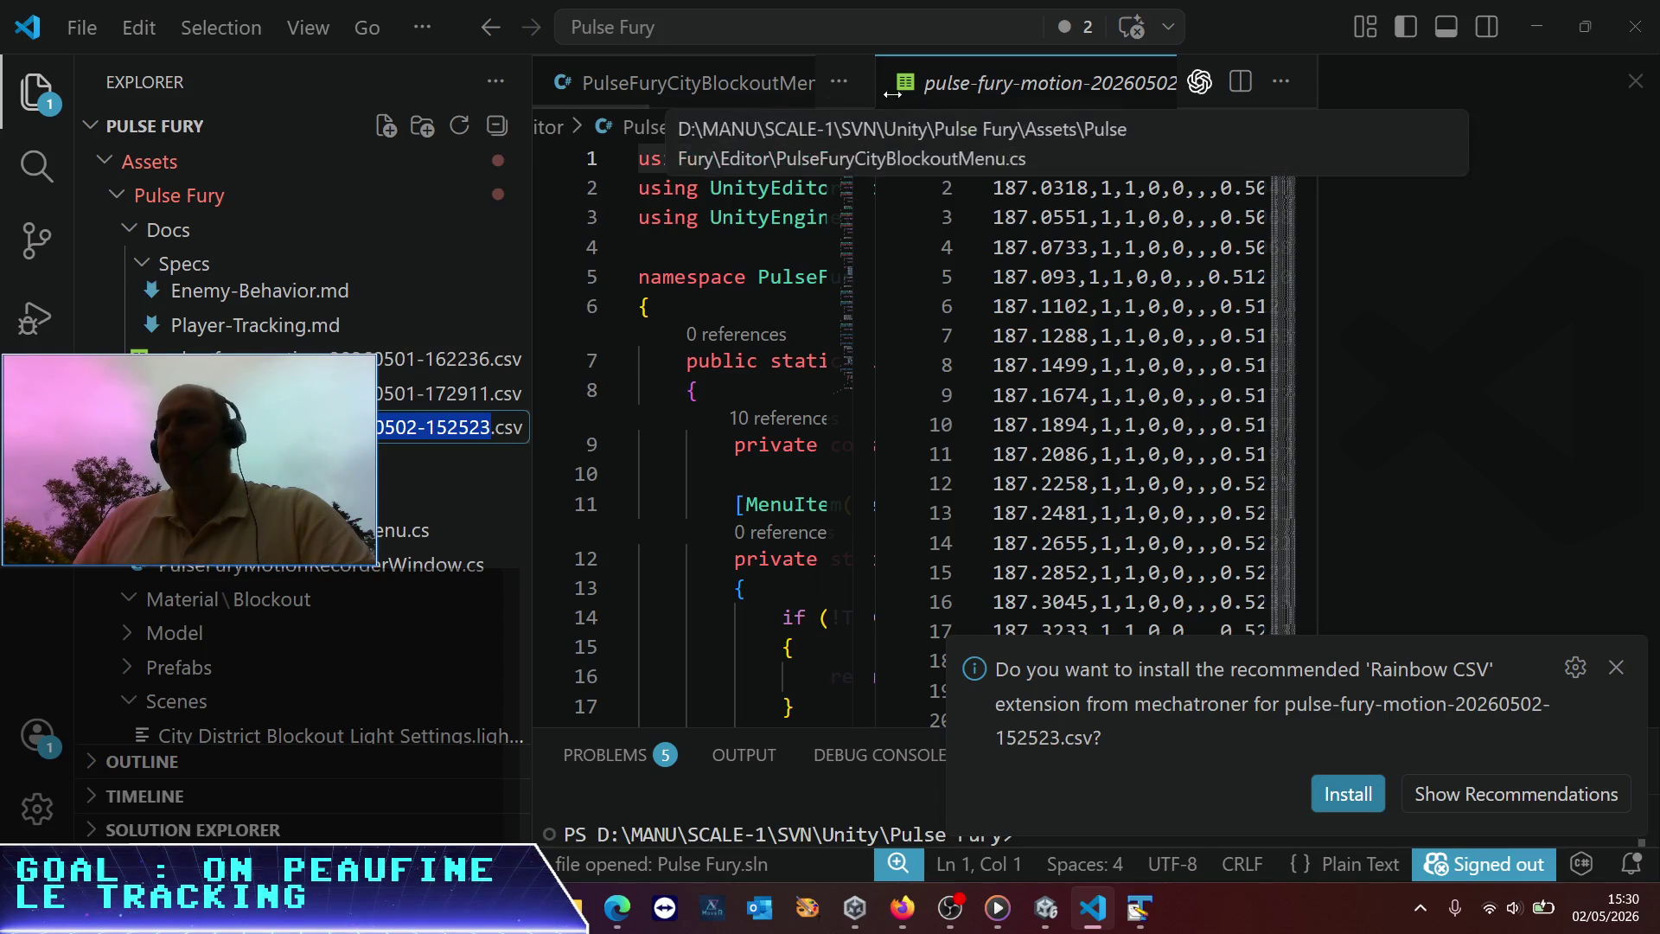
click(999, 95)
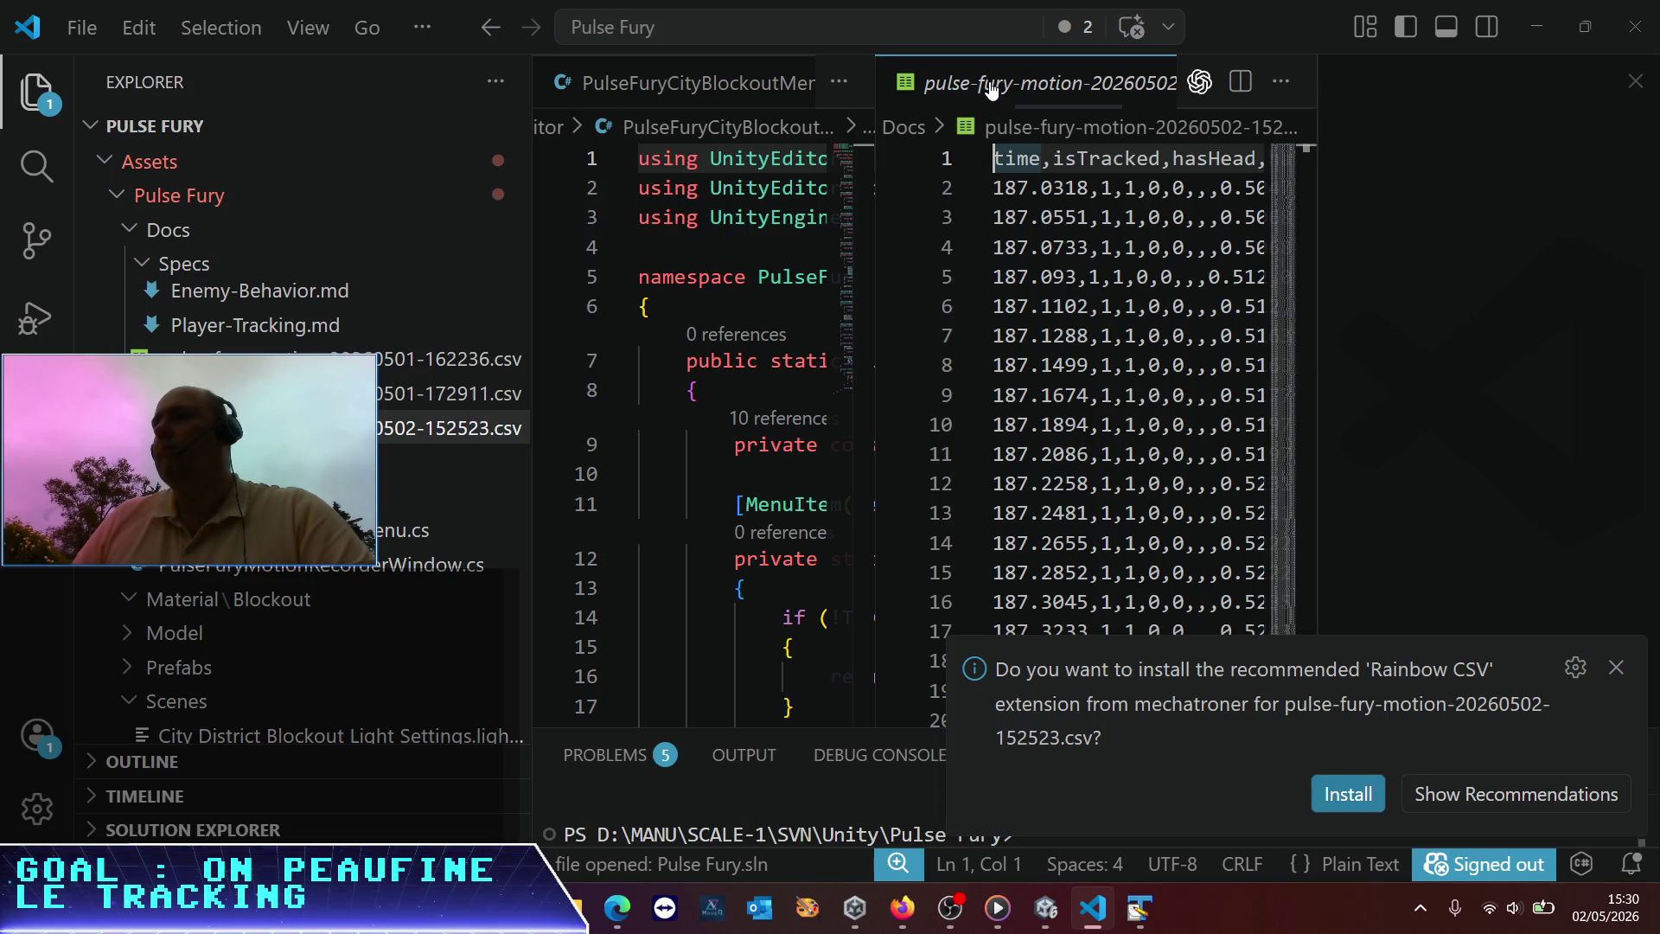
drag(998, 87, 1392, 129)
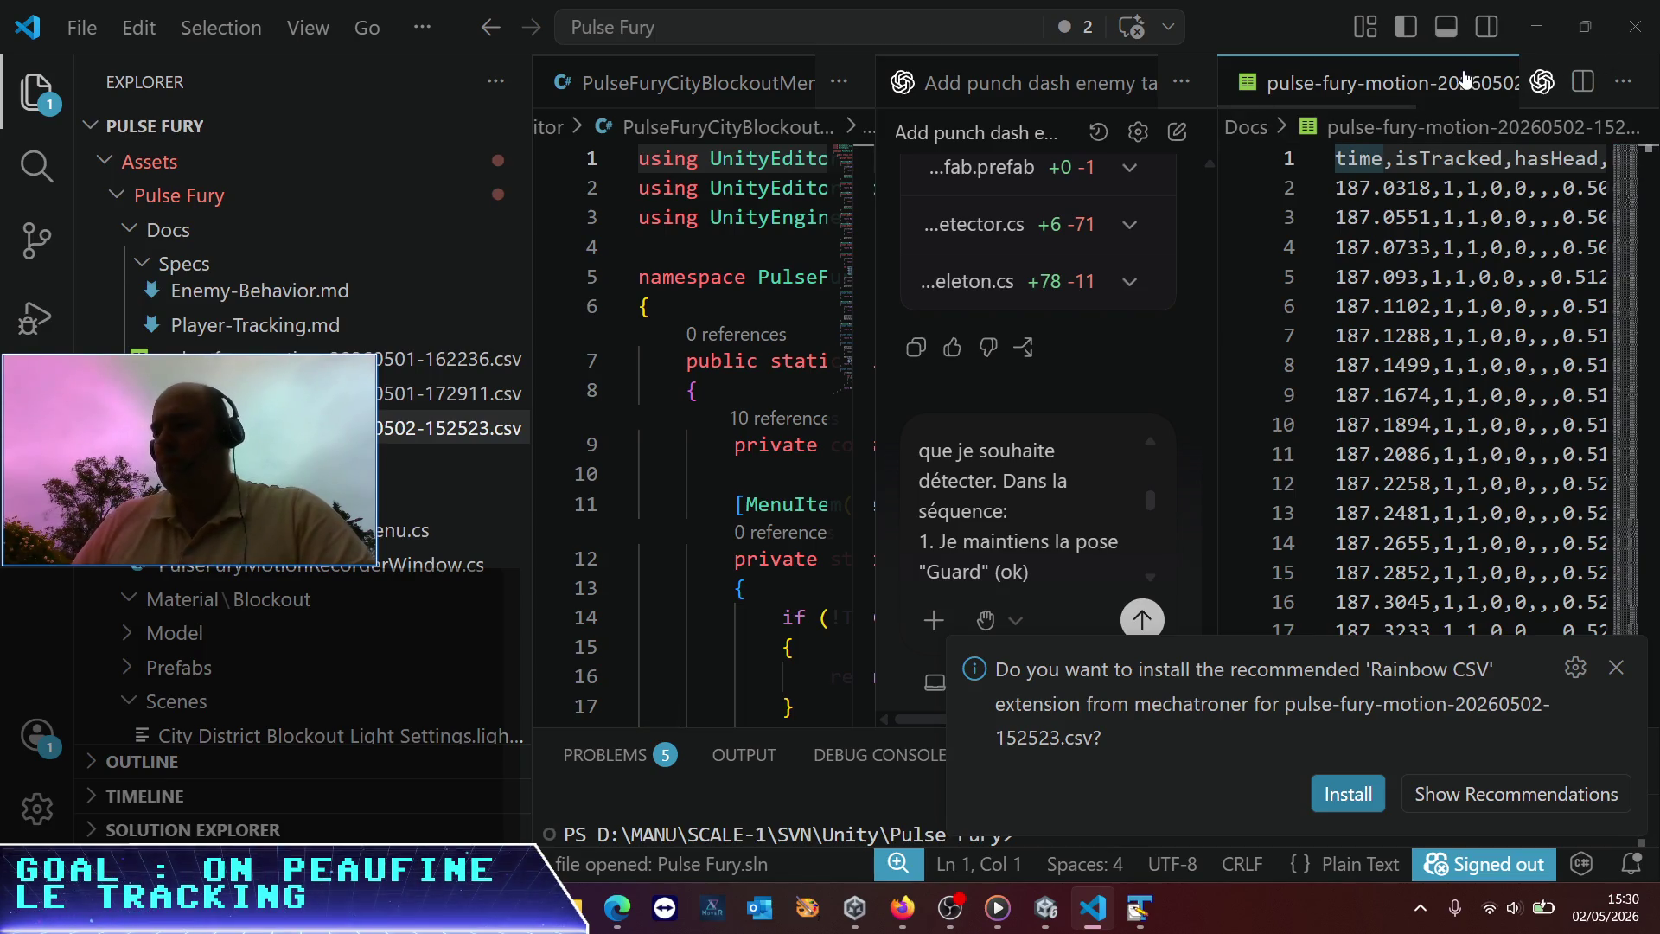
key(ctrl+minus)
key(ctrl+minus)
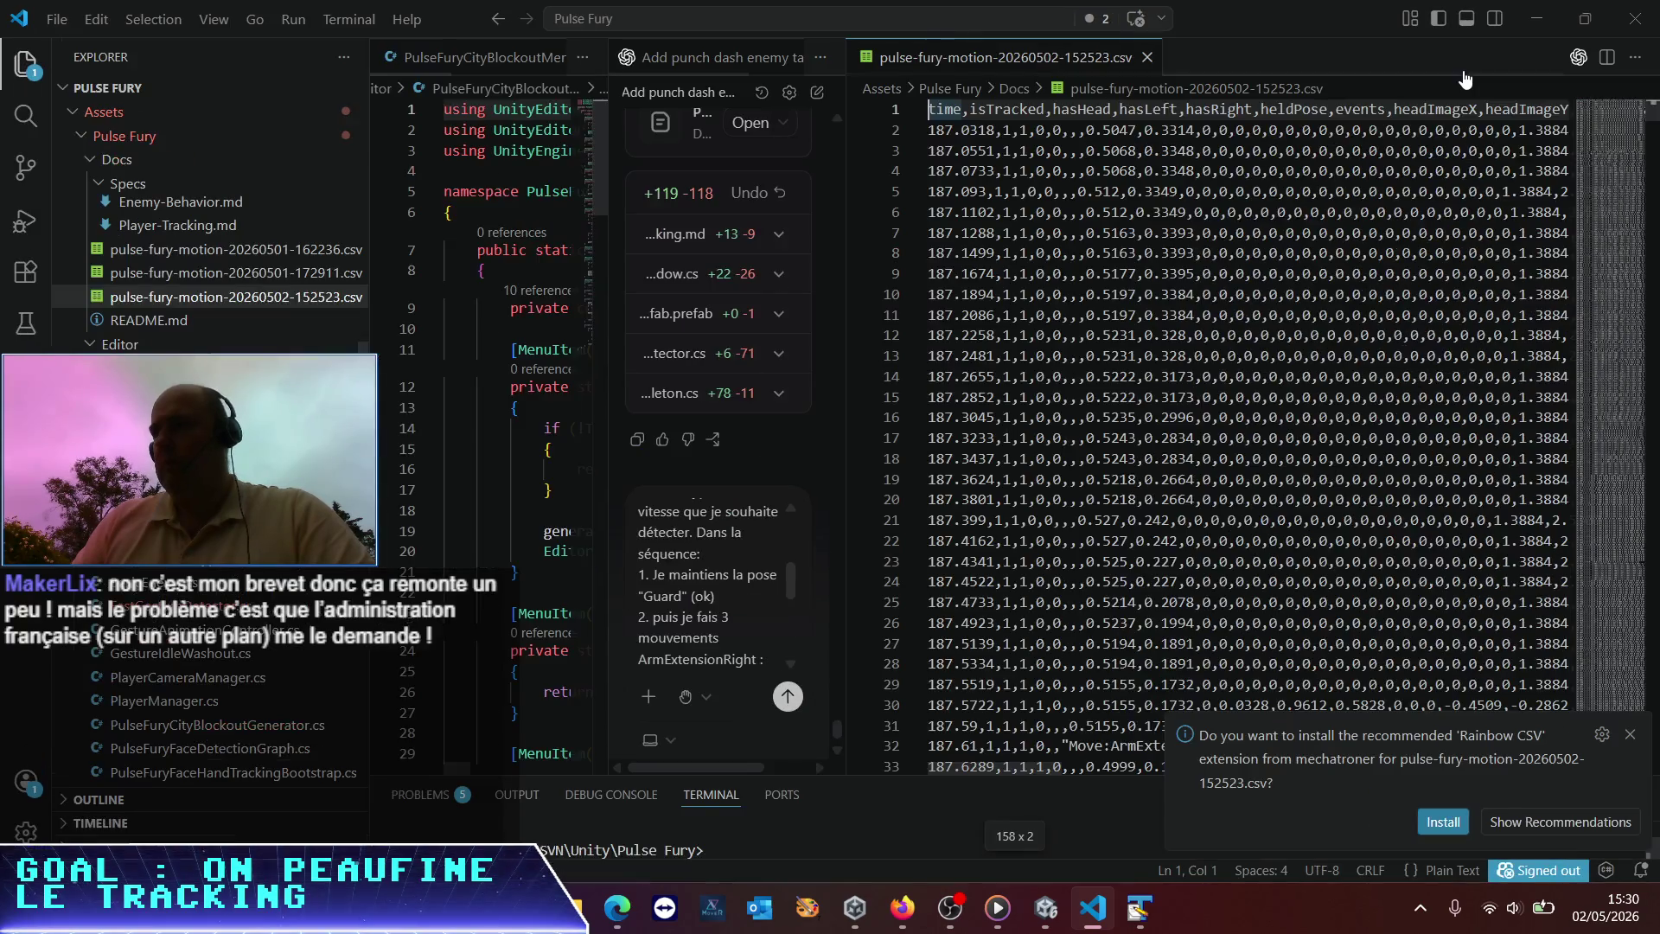
click(1147, 57)
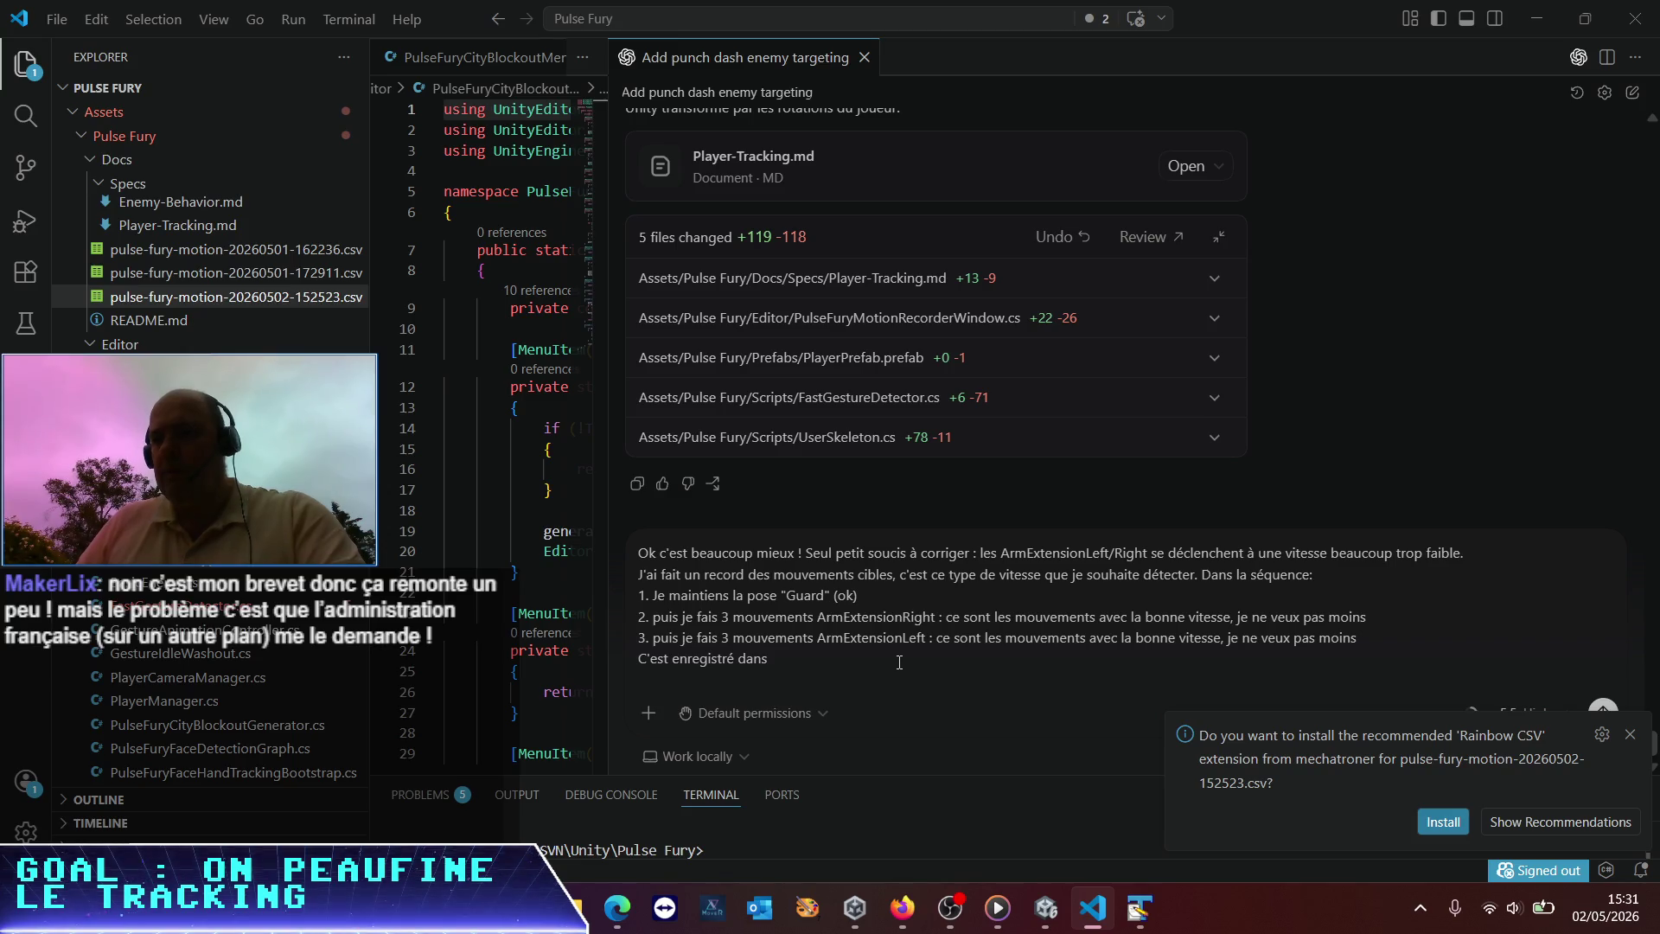
text(pulse-fury-motion-20260502-152523.c)
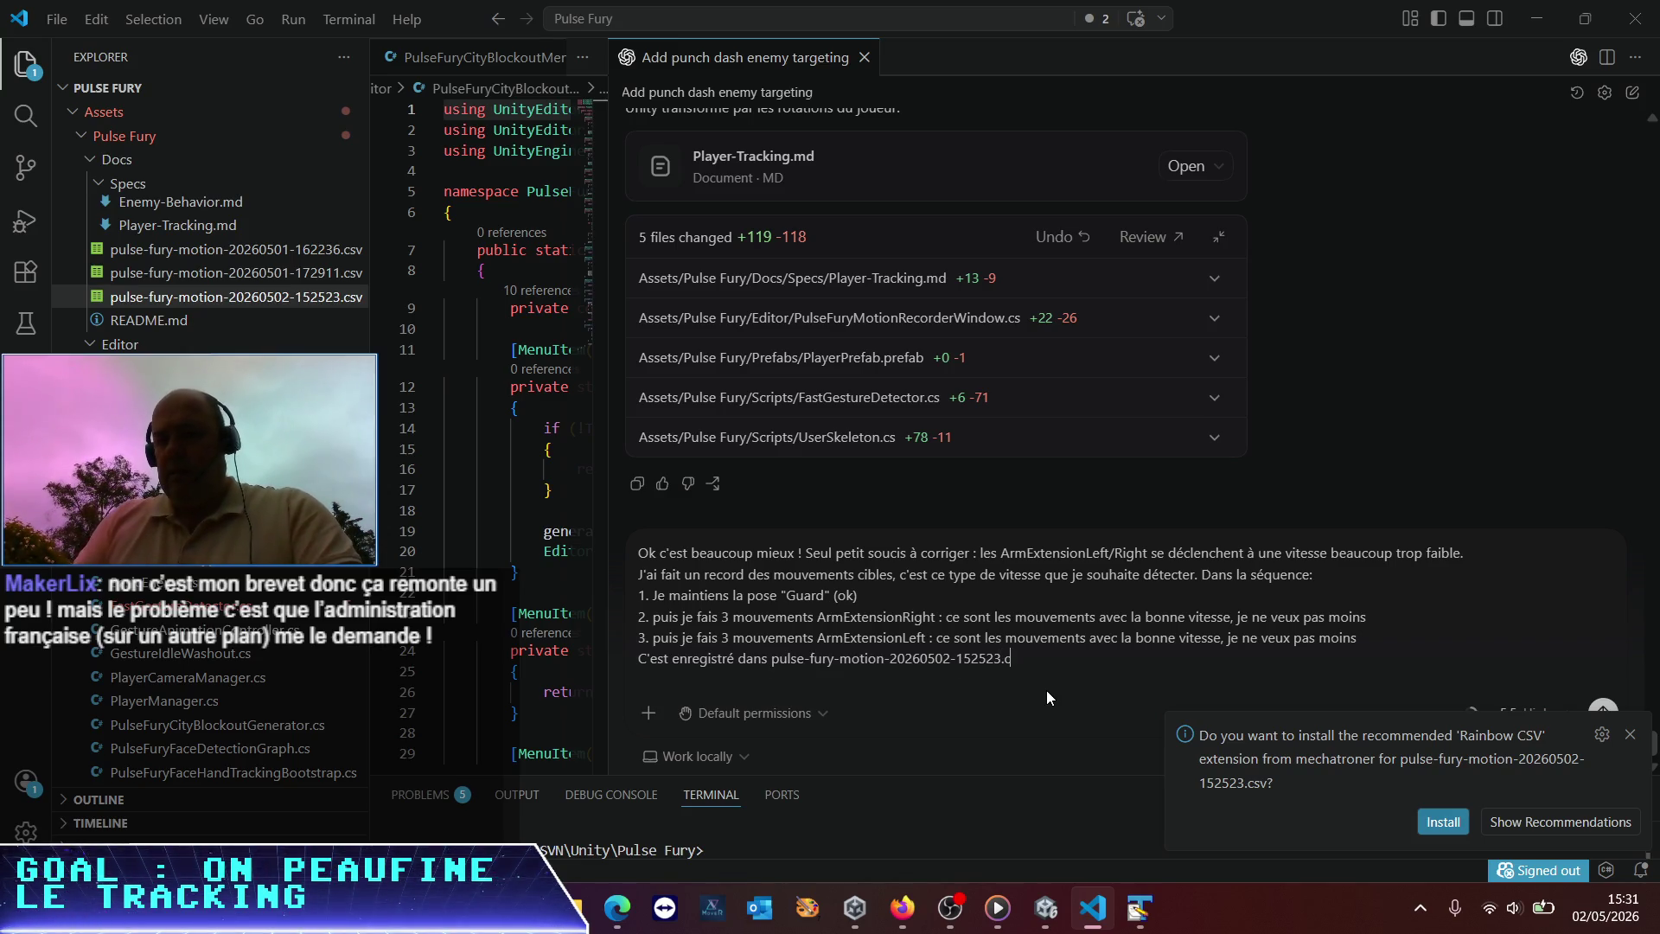
text(sv)
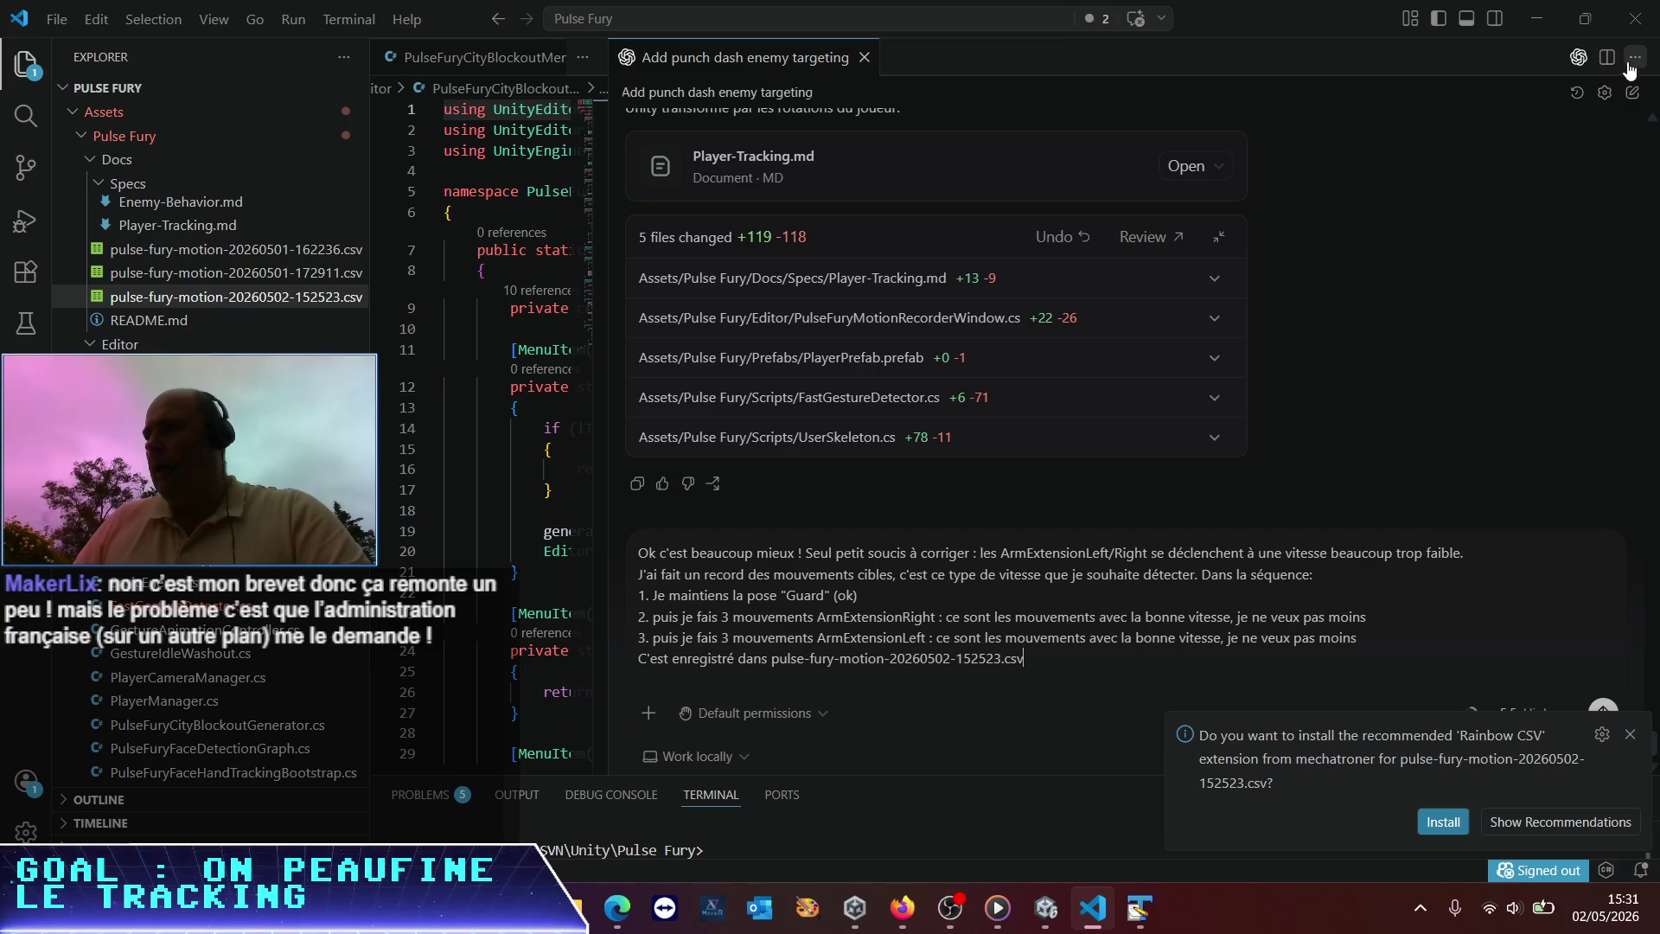
key(ctrl+equal)
key(ctrl+equal)
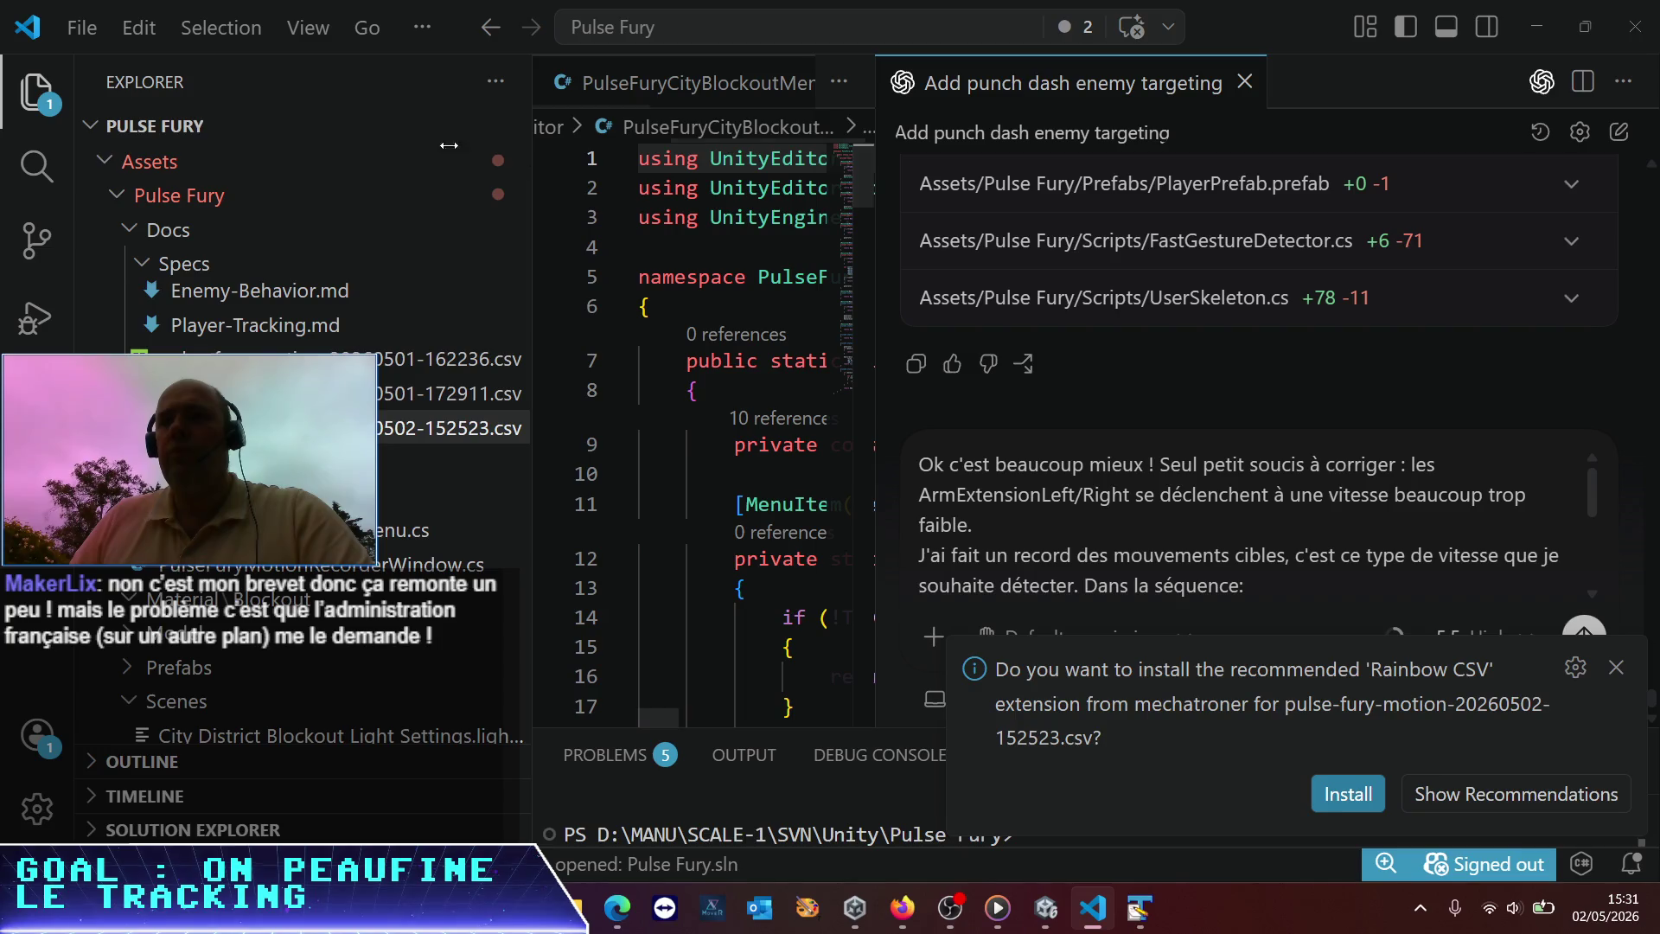
Send Codex the completed report asking to retune ArmExtension speed detection
click(34, 92)
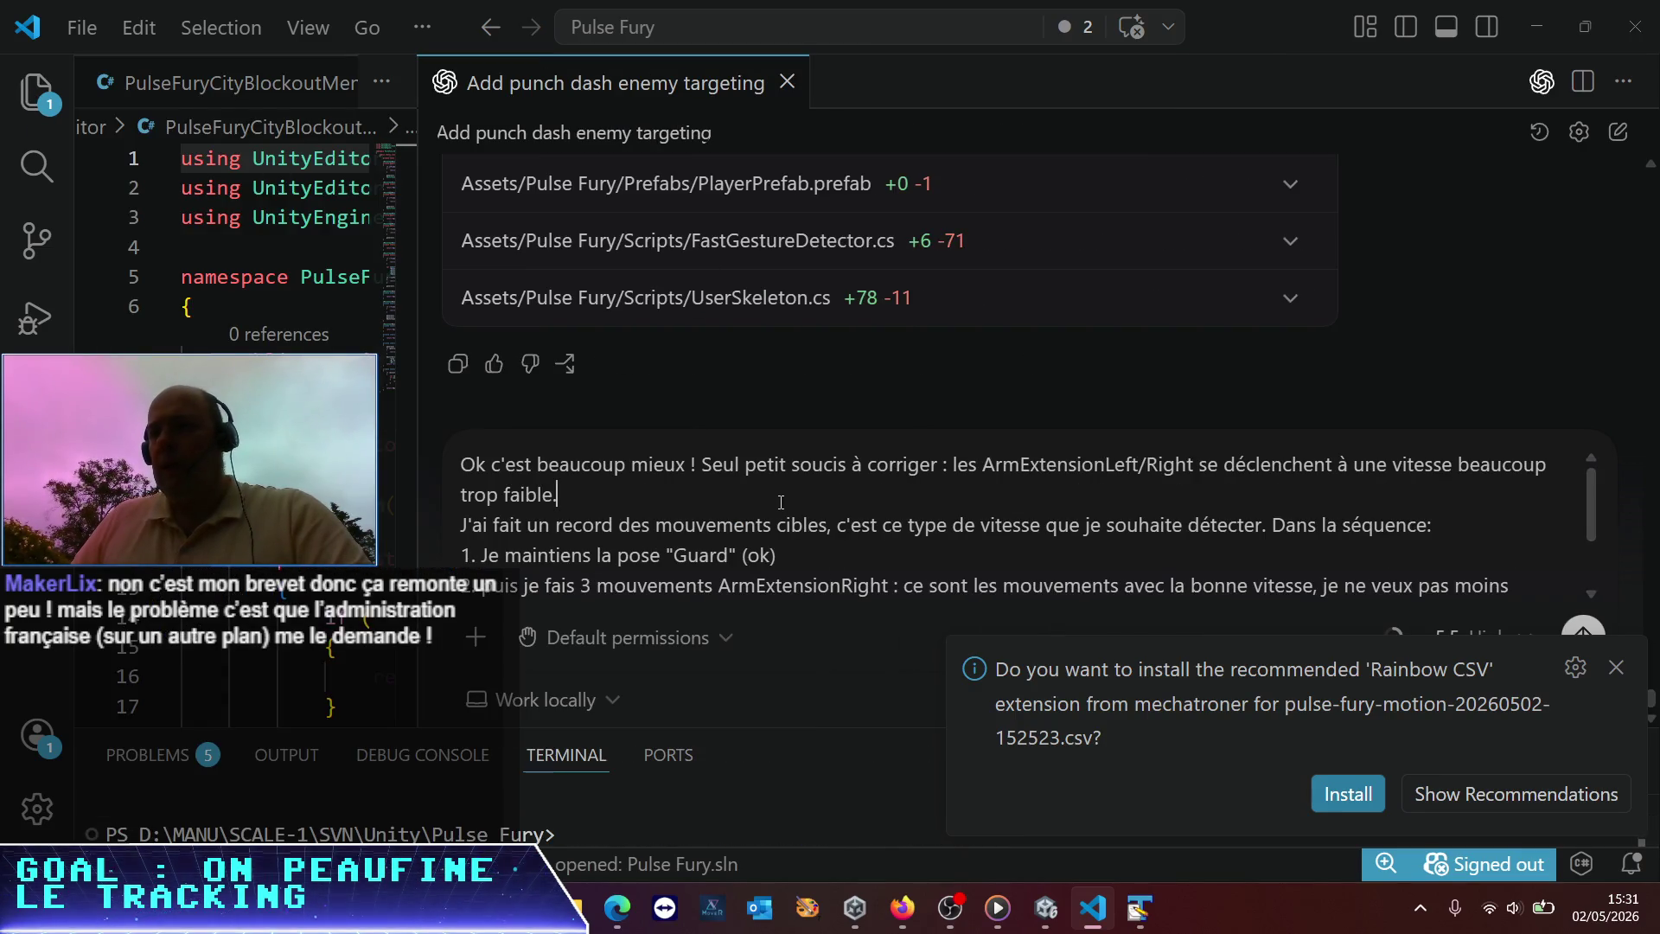
scroll(780, 501, down, 1)
click(1094, 563)
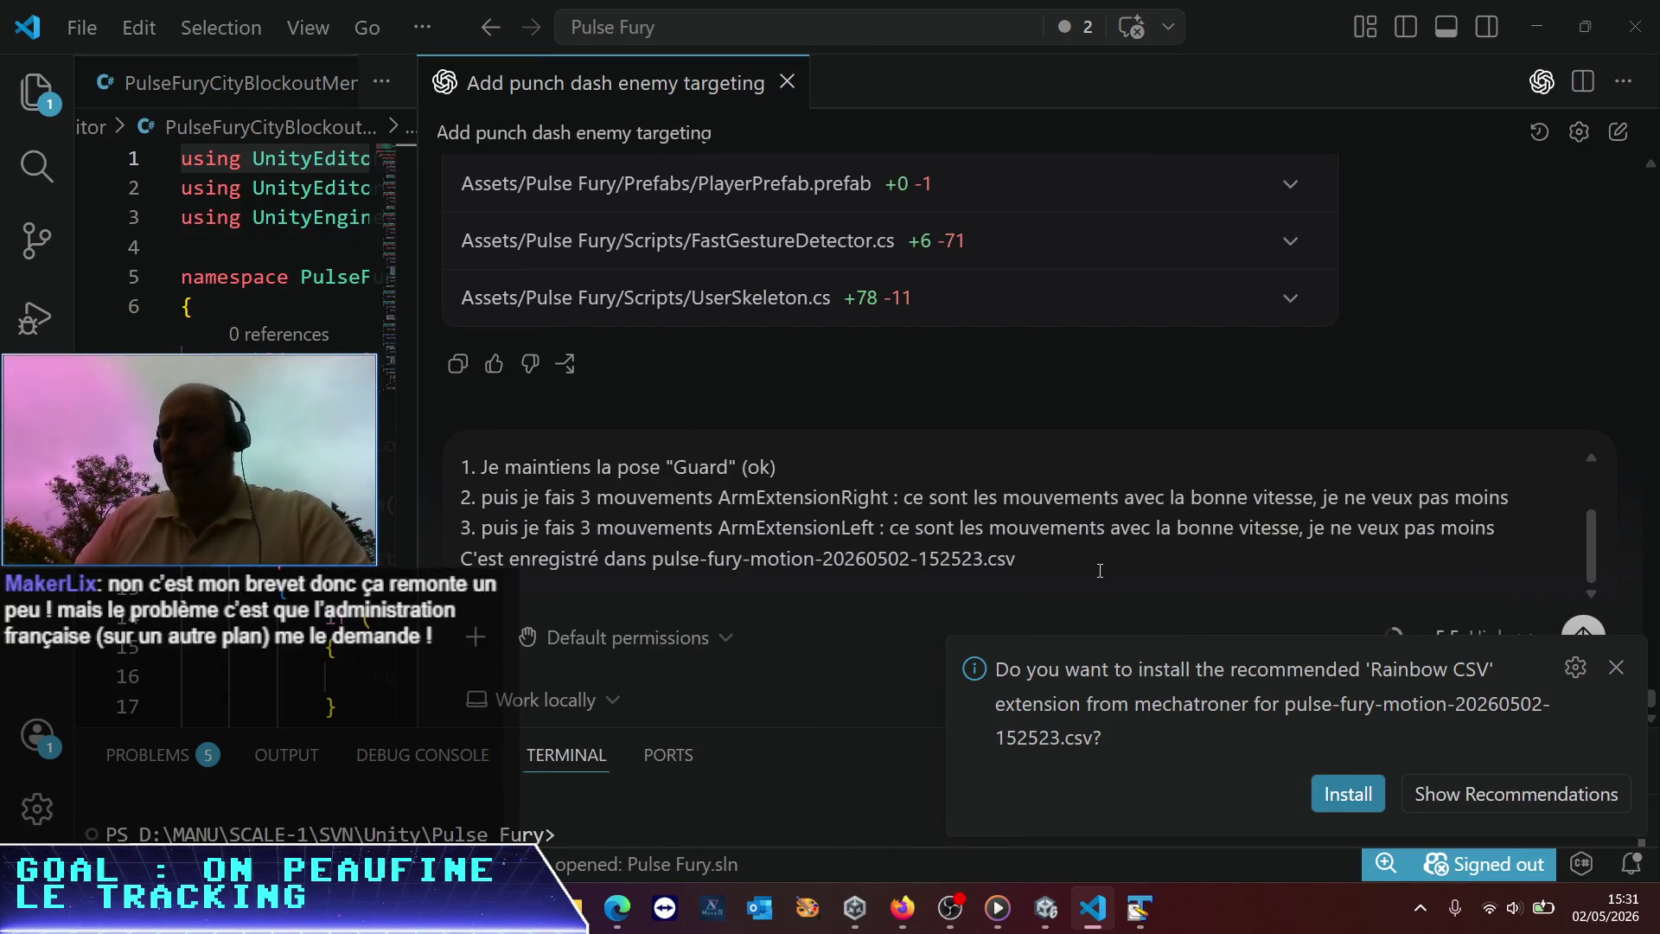
key(Return)
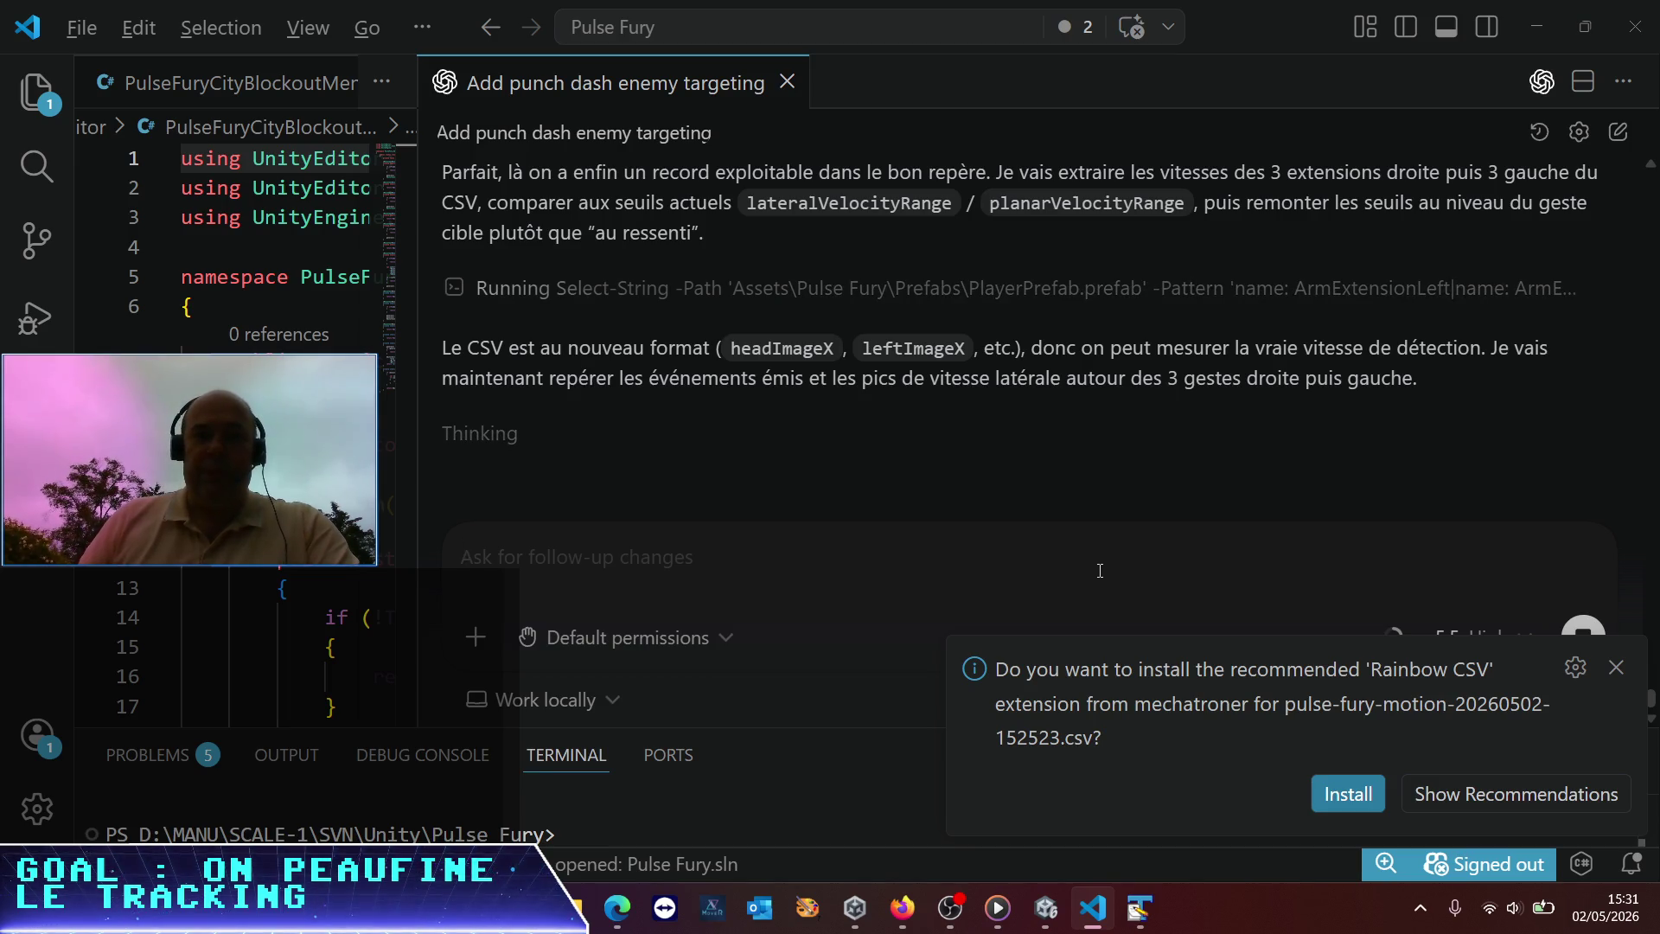
text(♥☺♥)
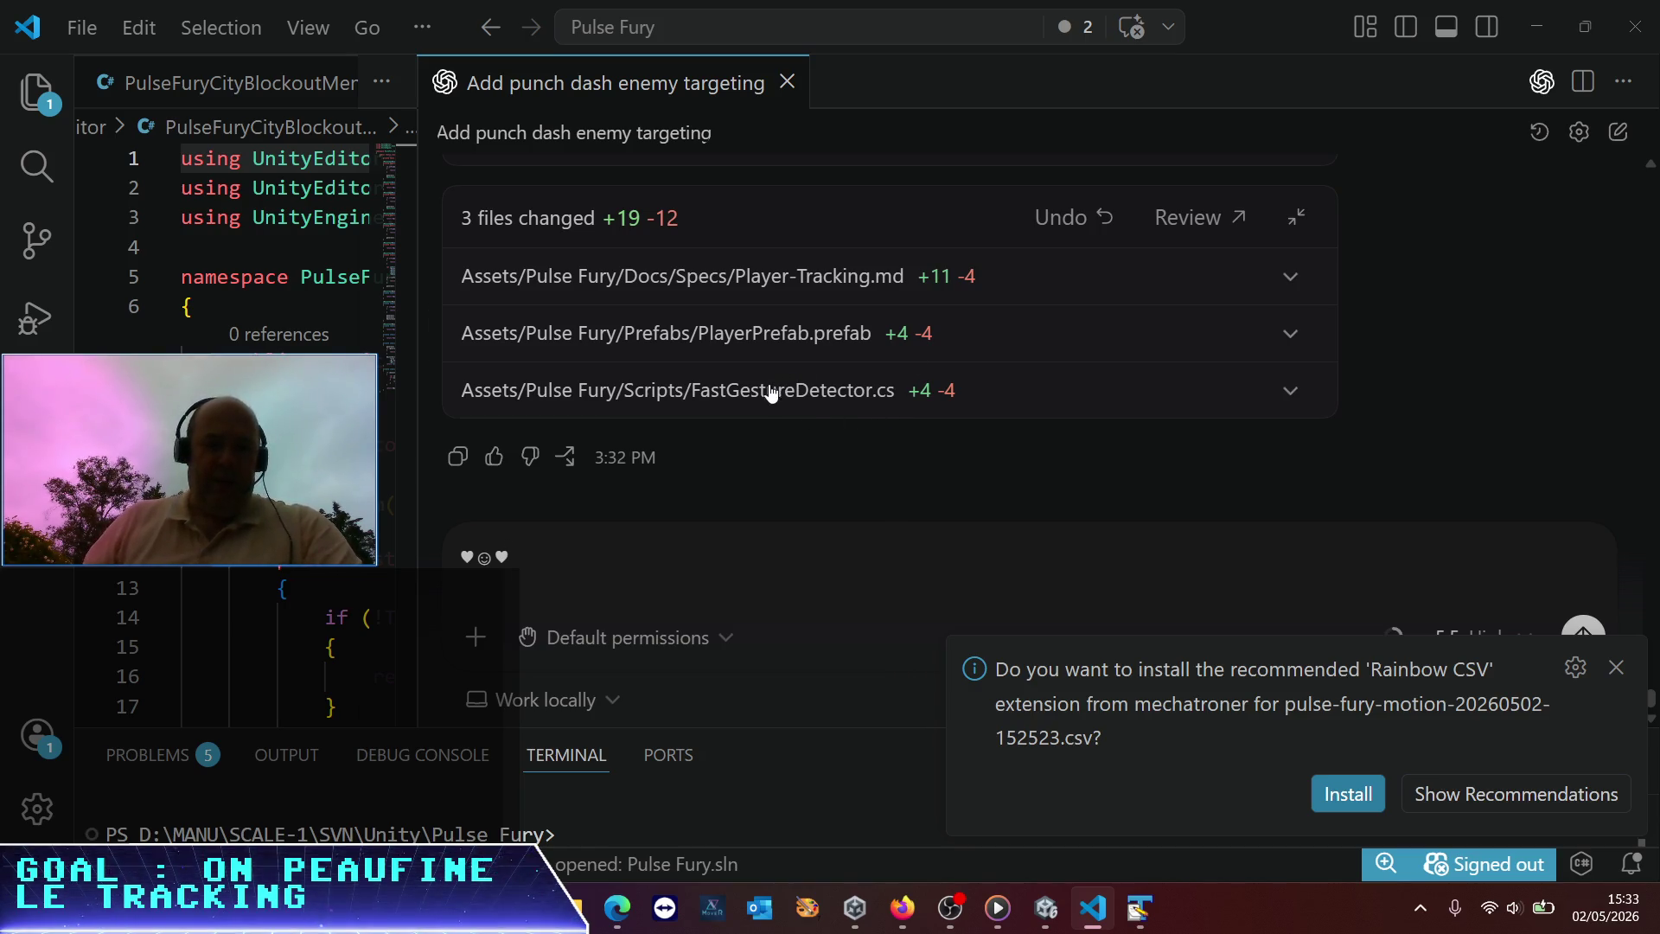
Review Codex's changes setting ArmExtension lateral velocity ranges to [4, 30] and [-30, -4]
scroll(757, 394, up, 10)
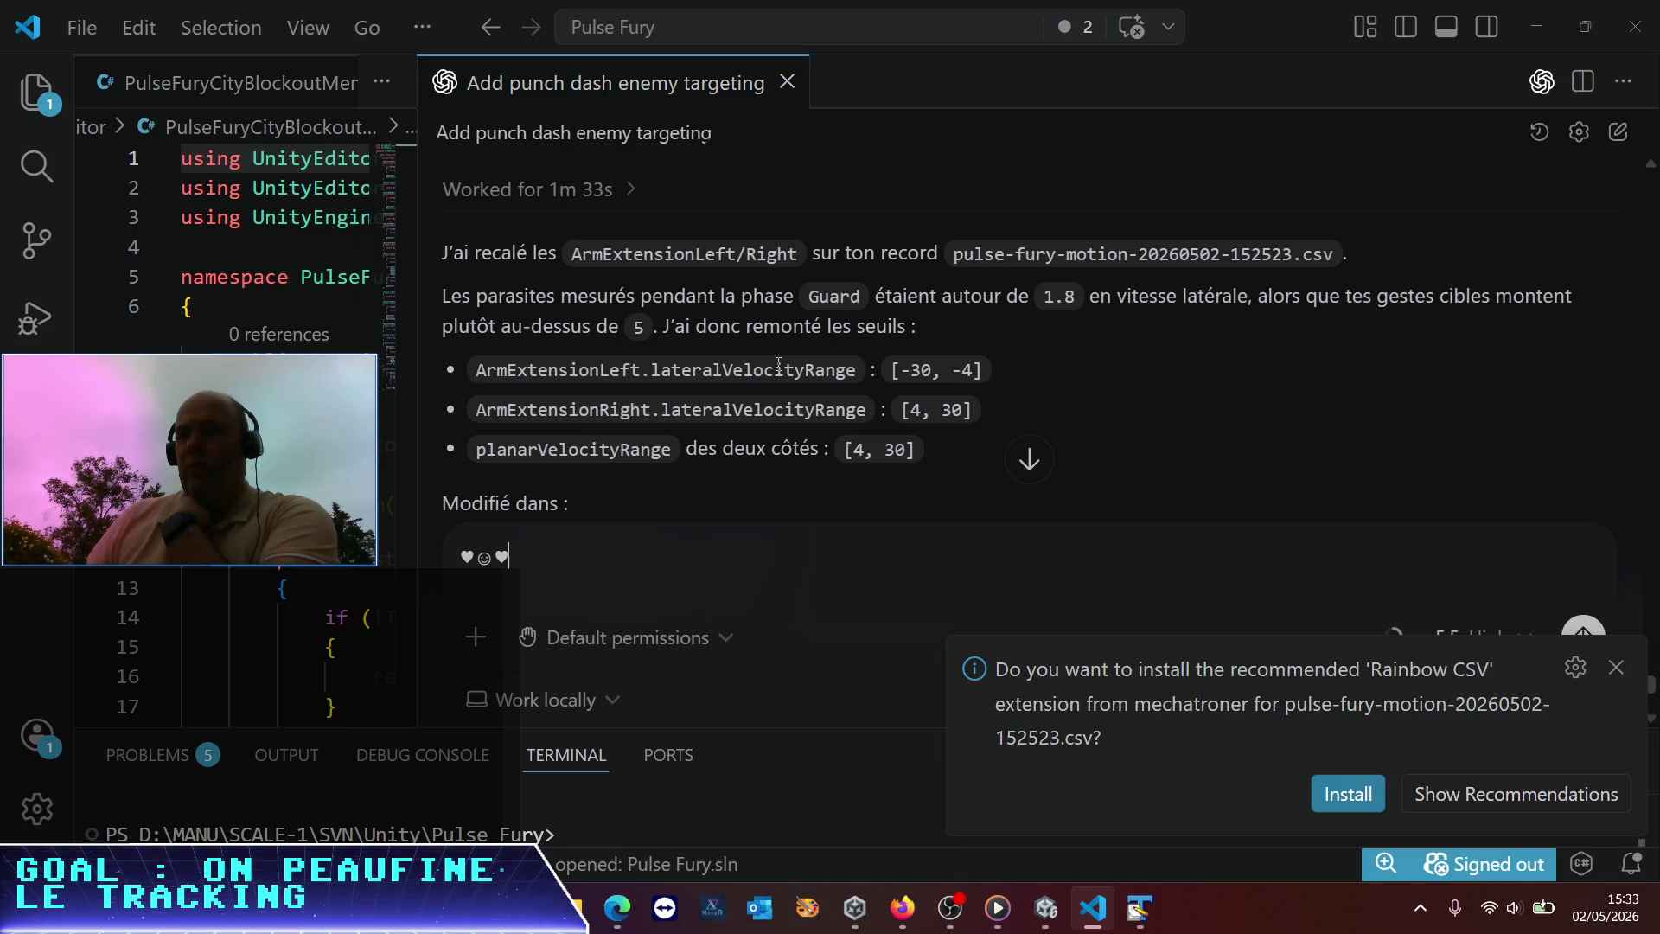
scroll(778, 361, down, 6)
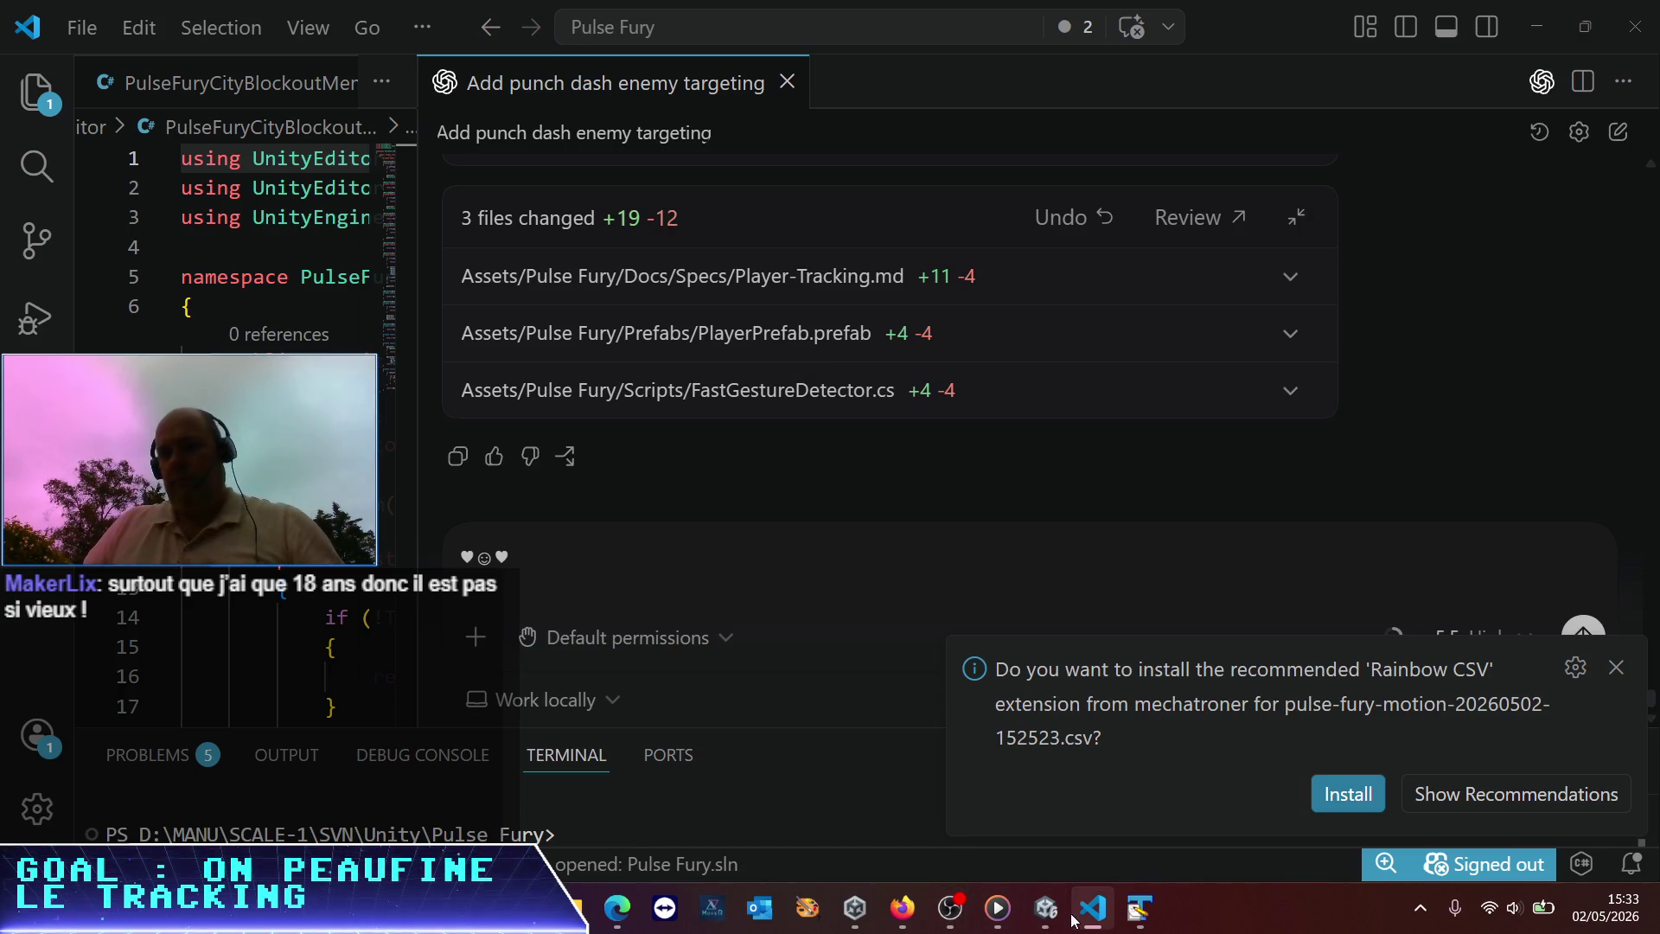
click(1046, 907)
mouse_move(950, 909)
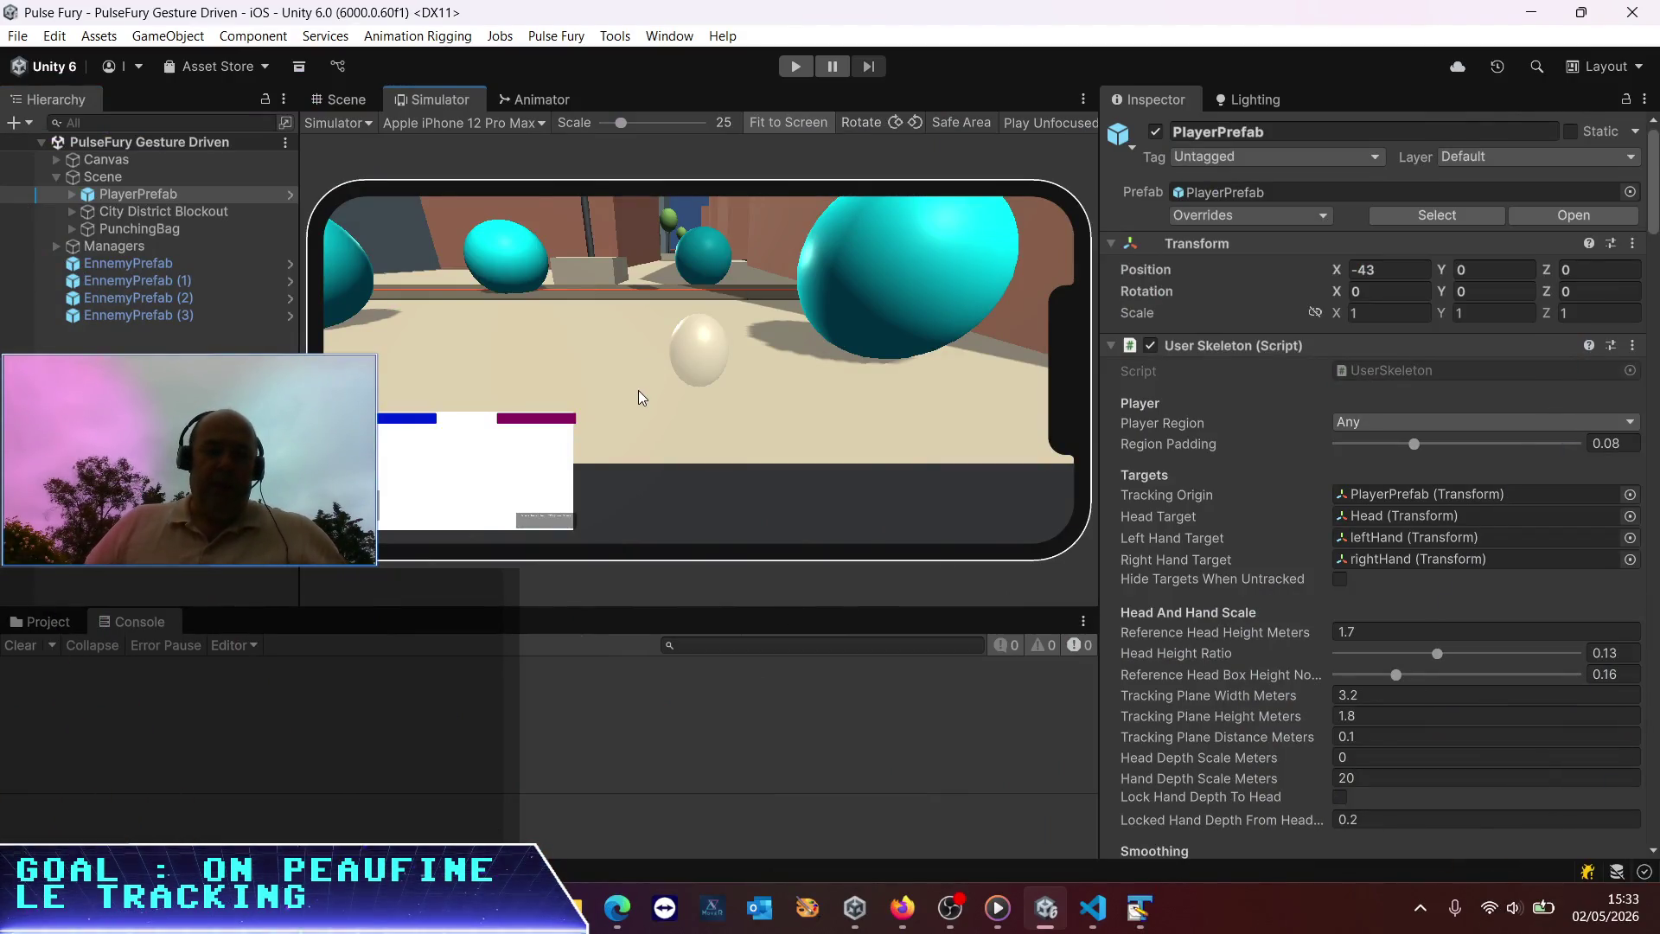
click(797, 66)
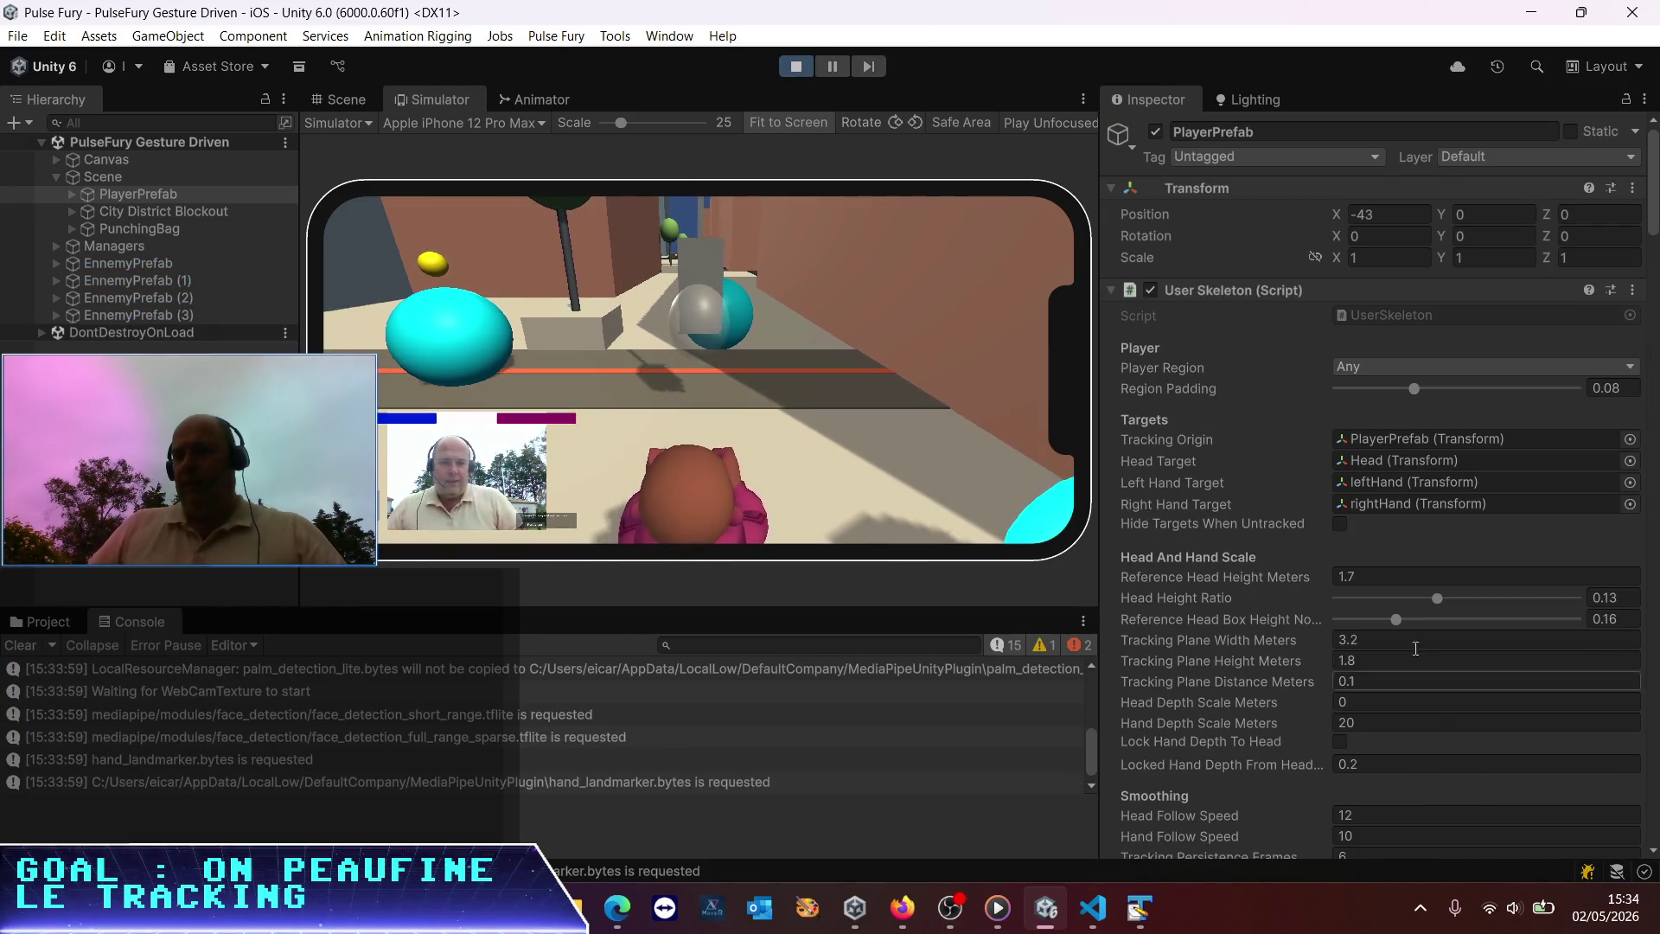
Maximize the Simulator, test the arm gestures in Play mode, then stop it
click(1082, 99)
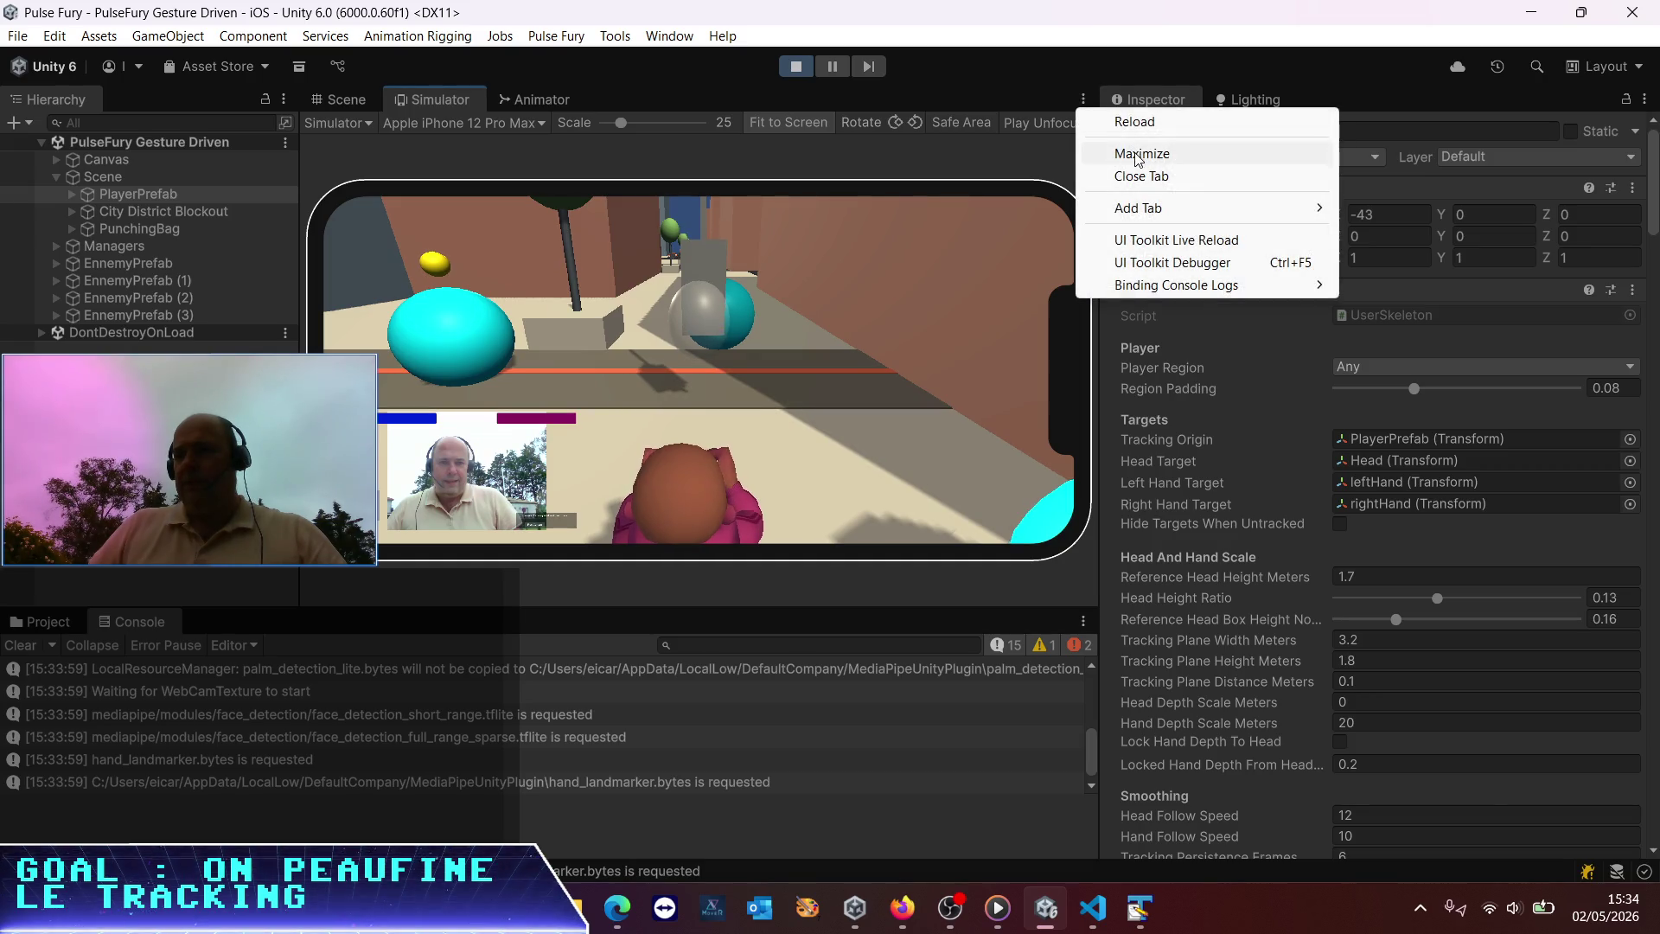
click(1124, 153)
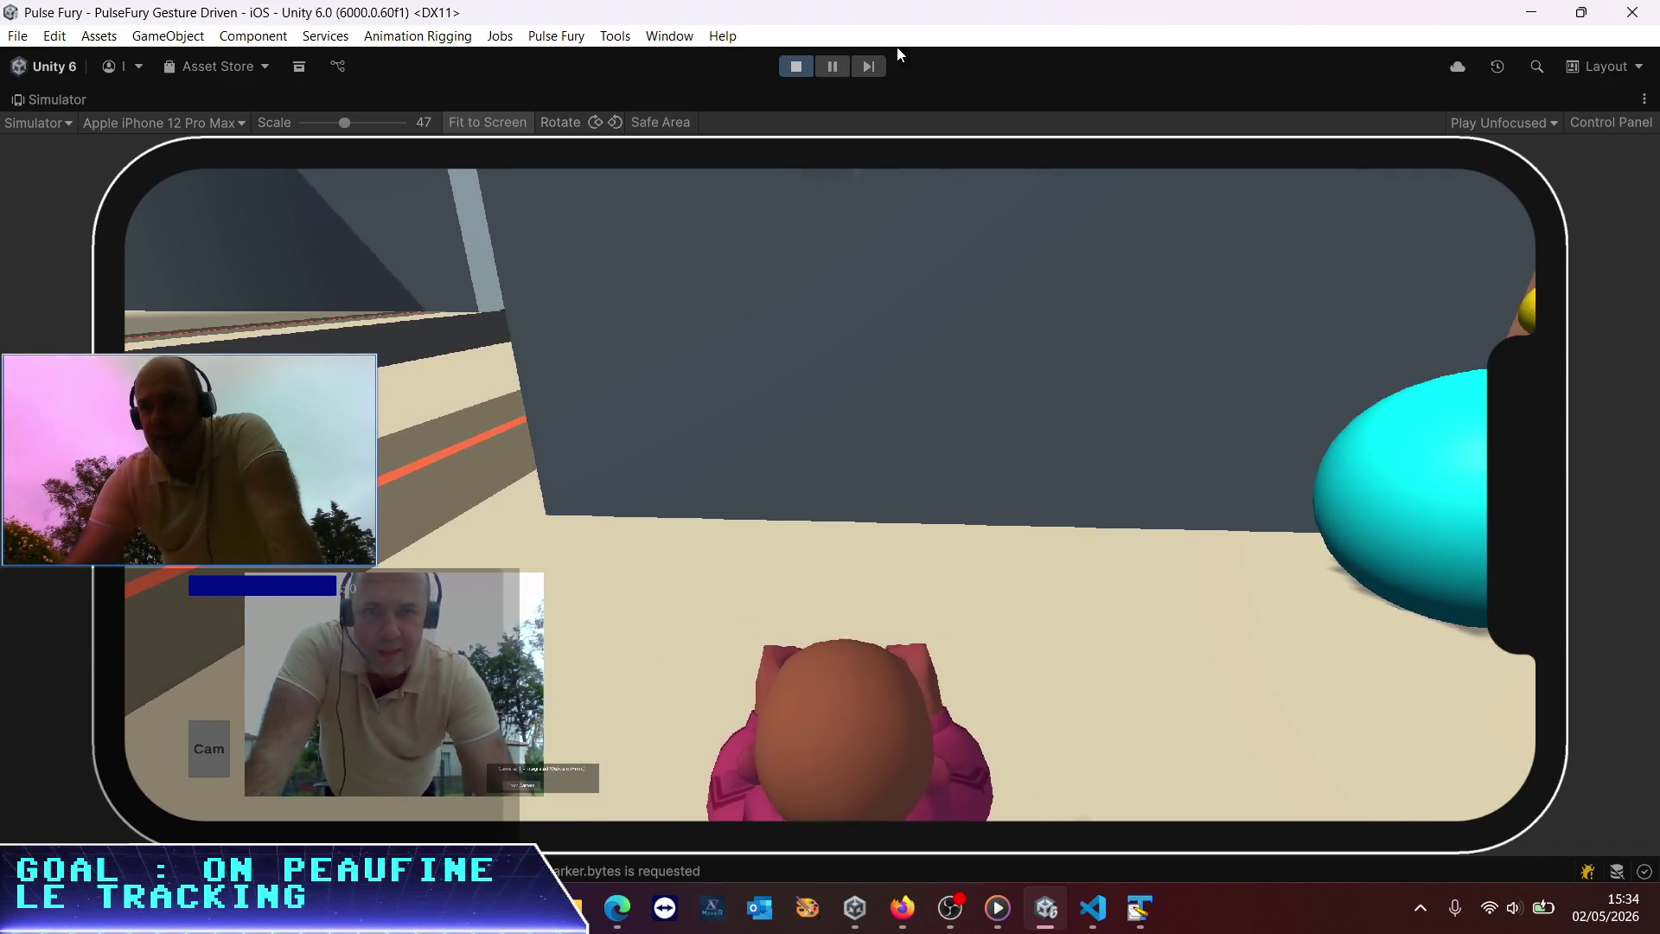
click(794, 68)
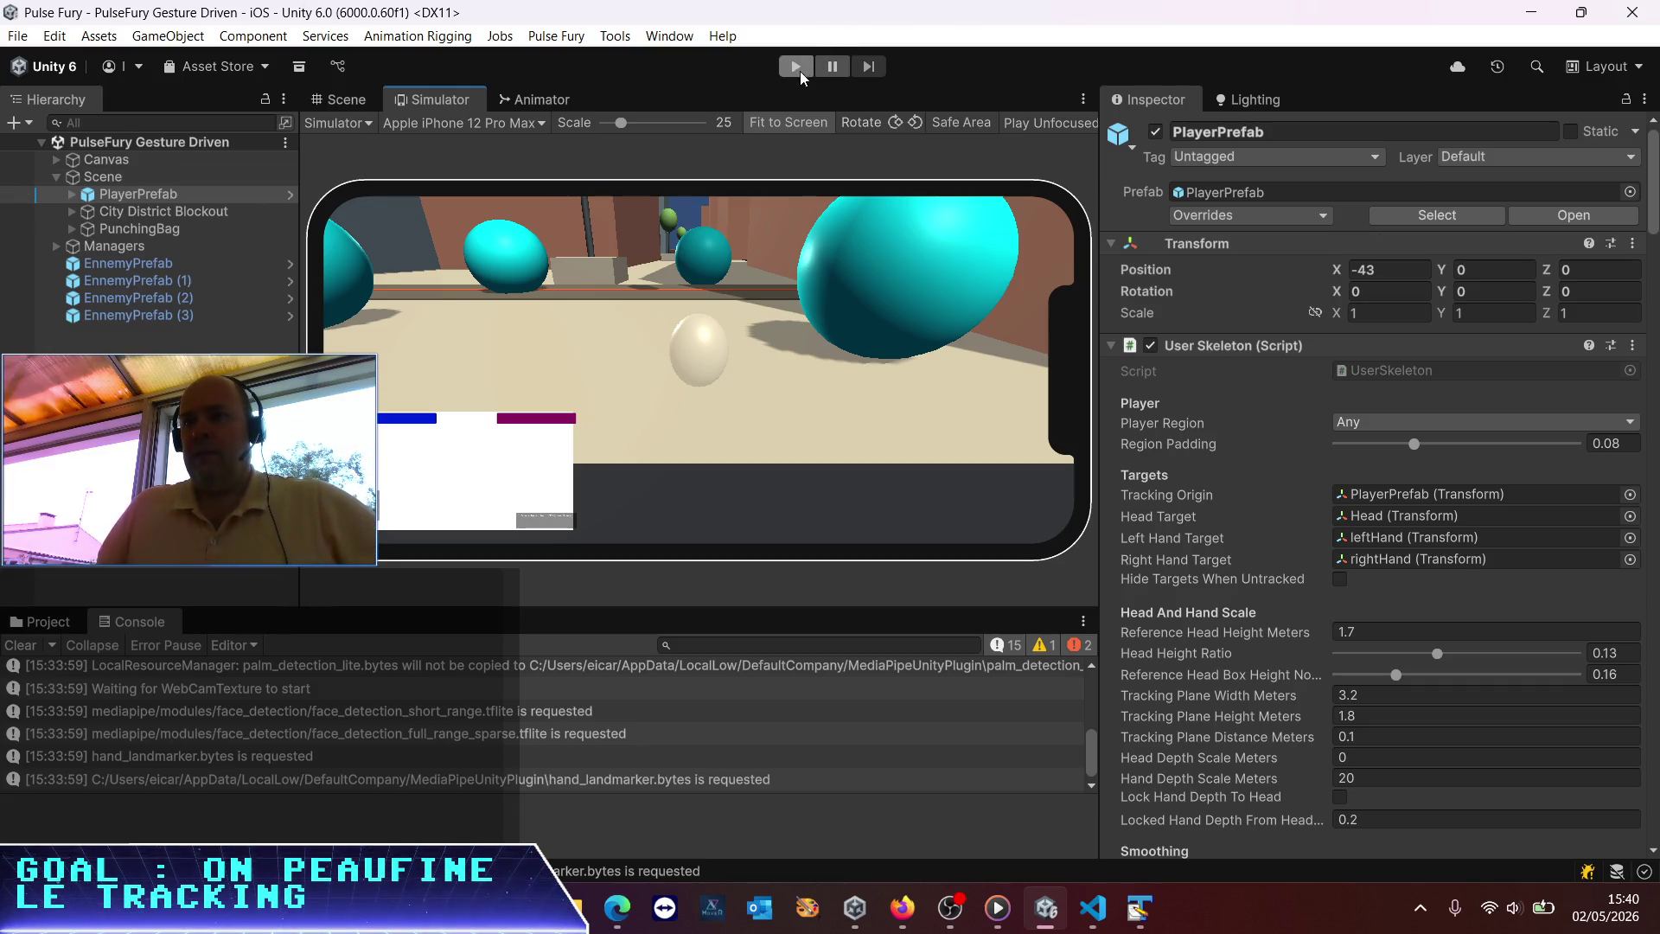
Maximize the Simulator and start Play mode to test webcam gesture tracking
click(1082, 98)
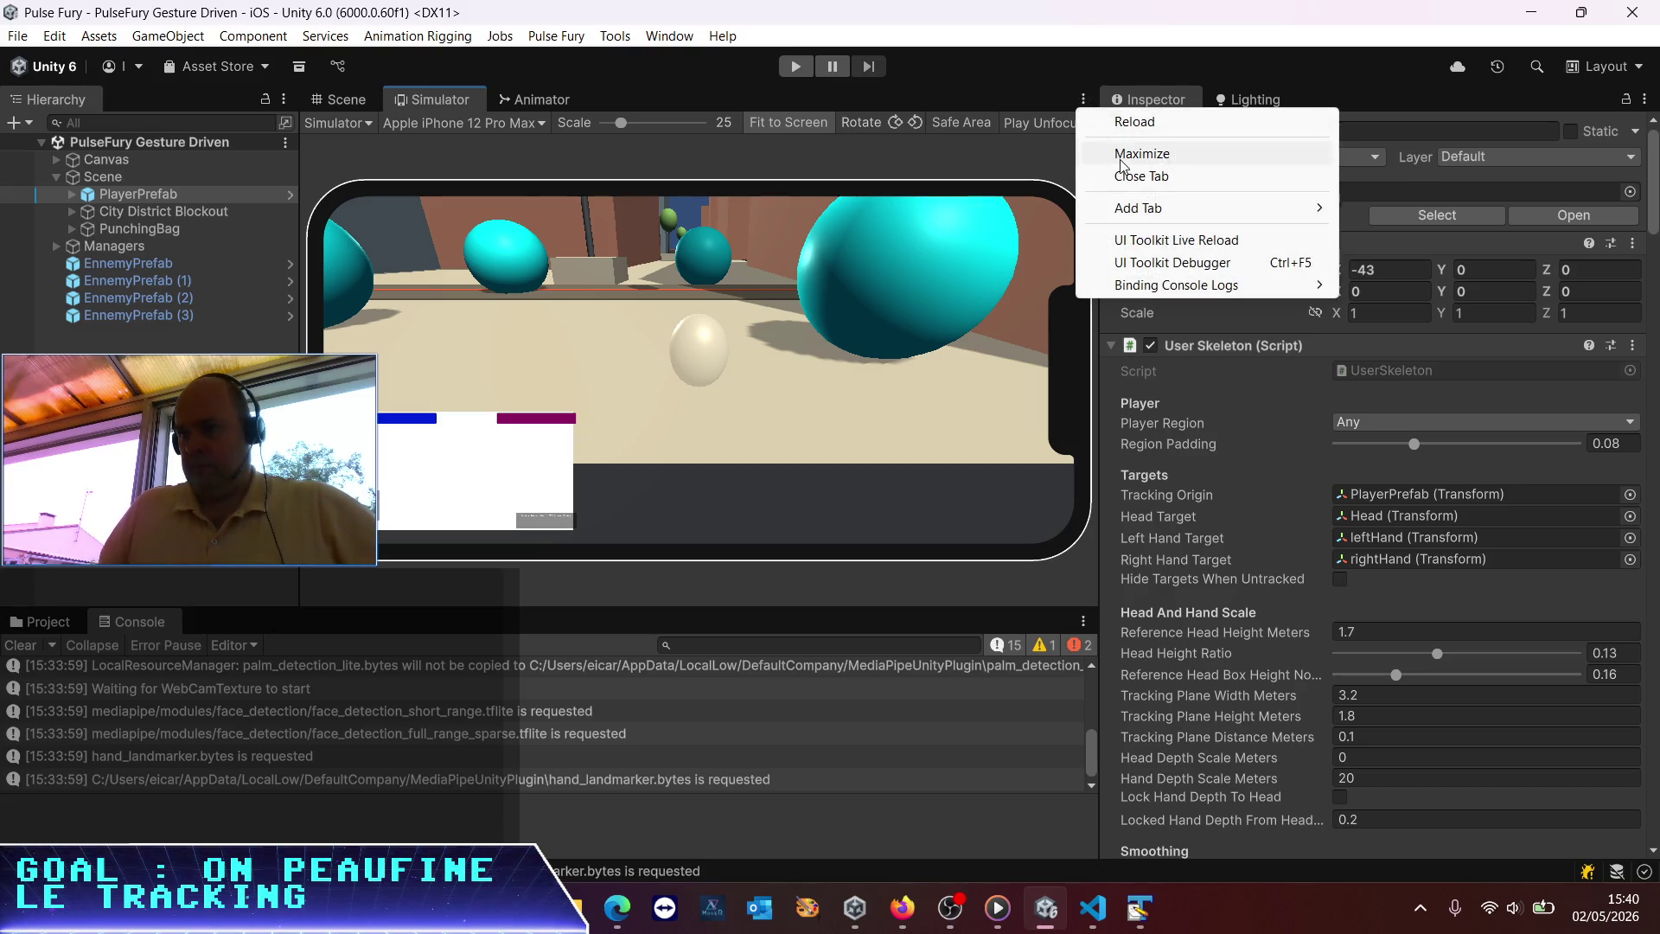
click(1119, 157)
click(796, 67)
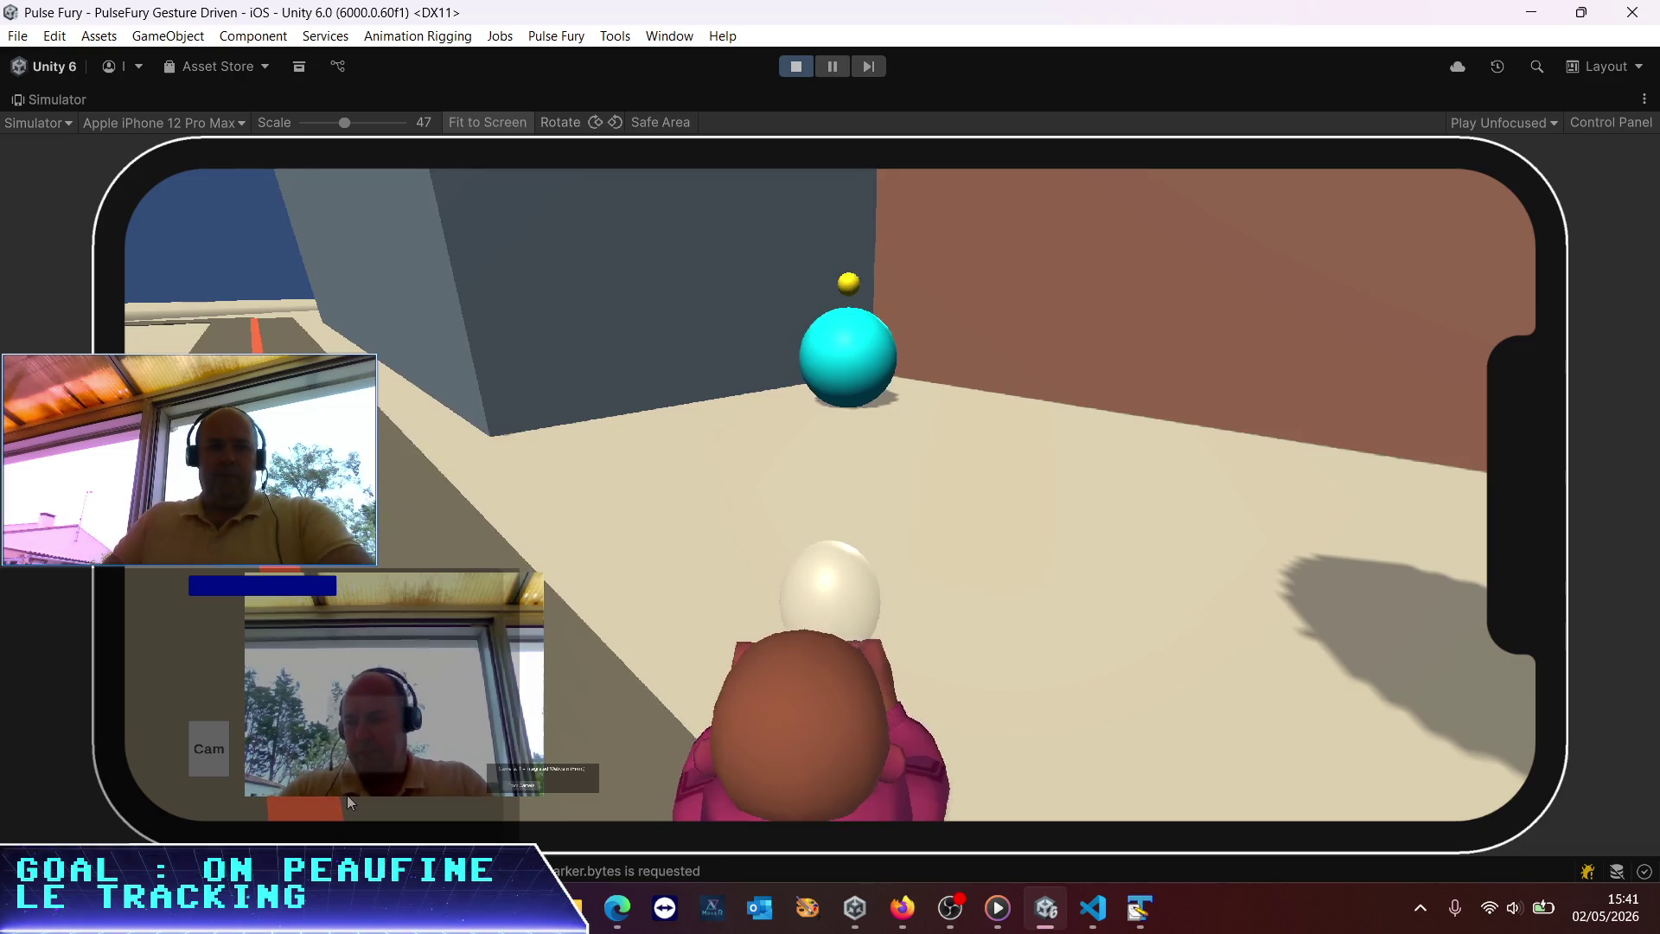
Restore the Simulator to the normal editor layout and return to Visual Studio Code
click(1651, 102)
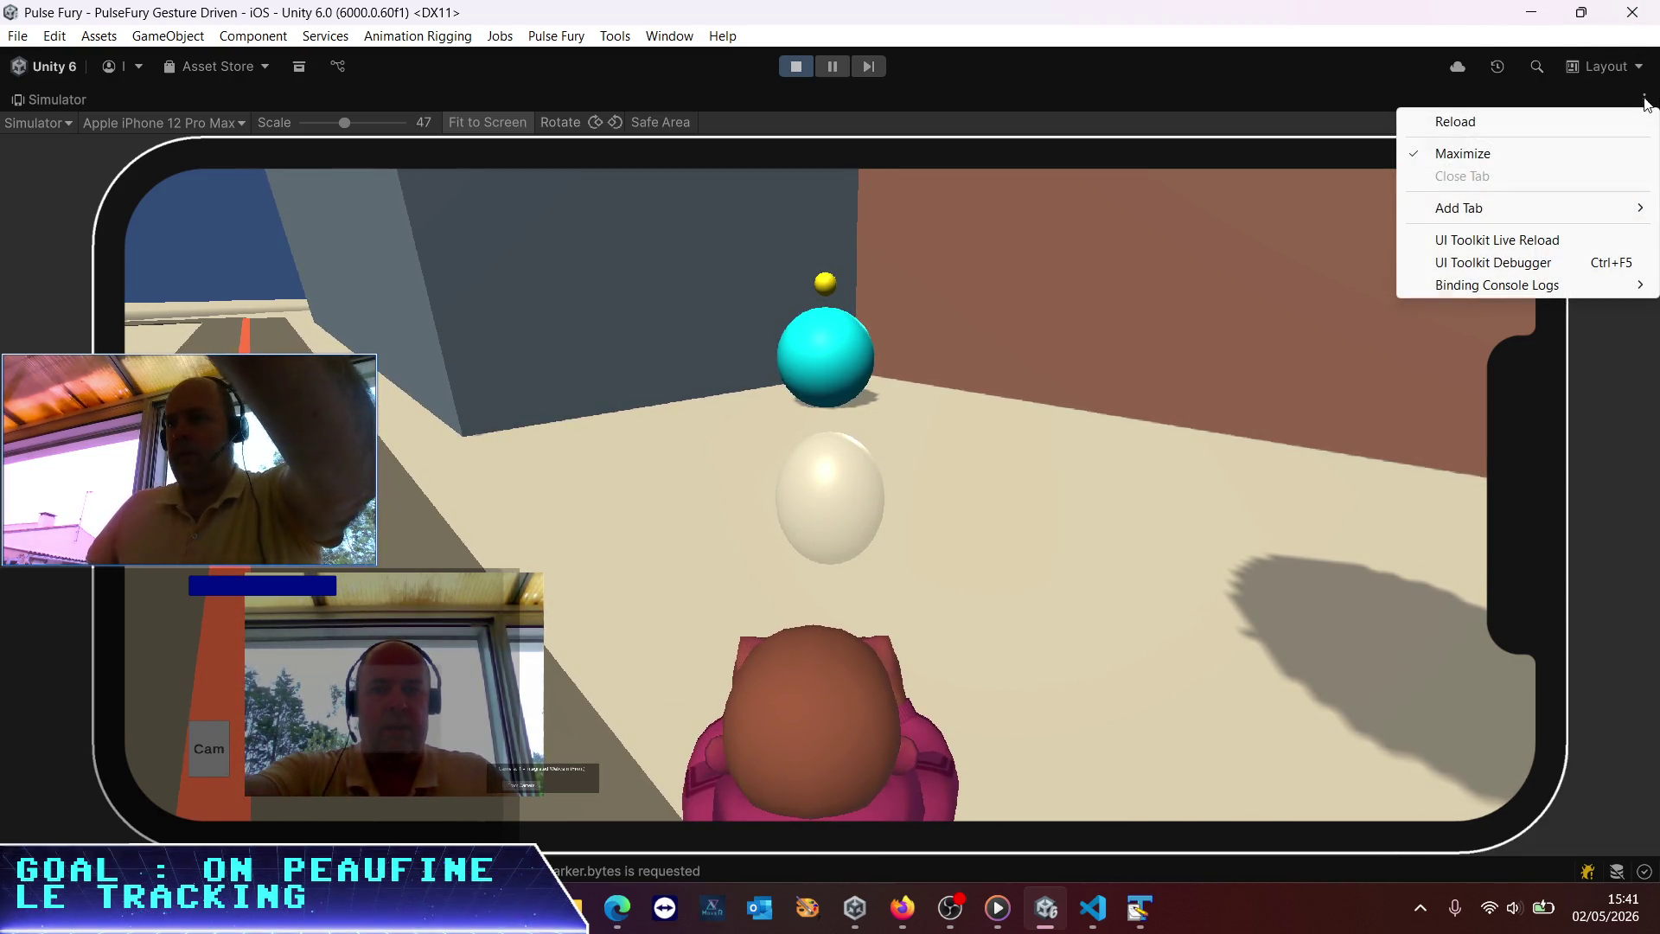
click(1492, 155)
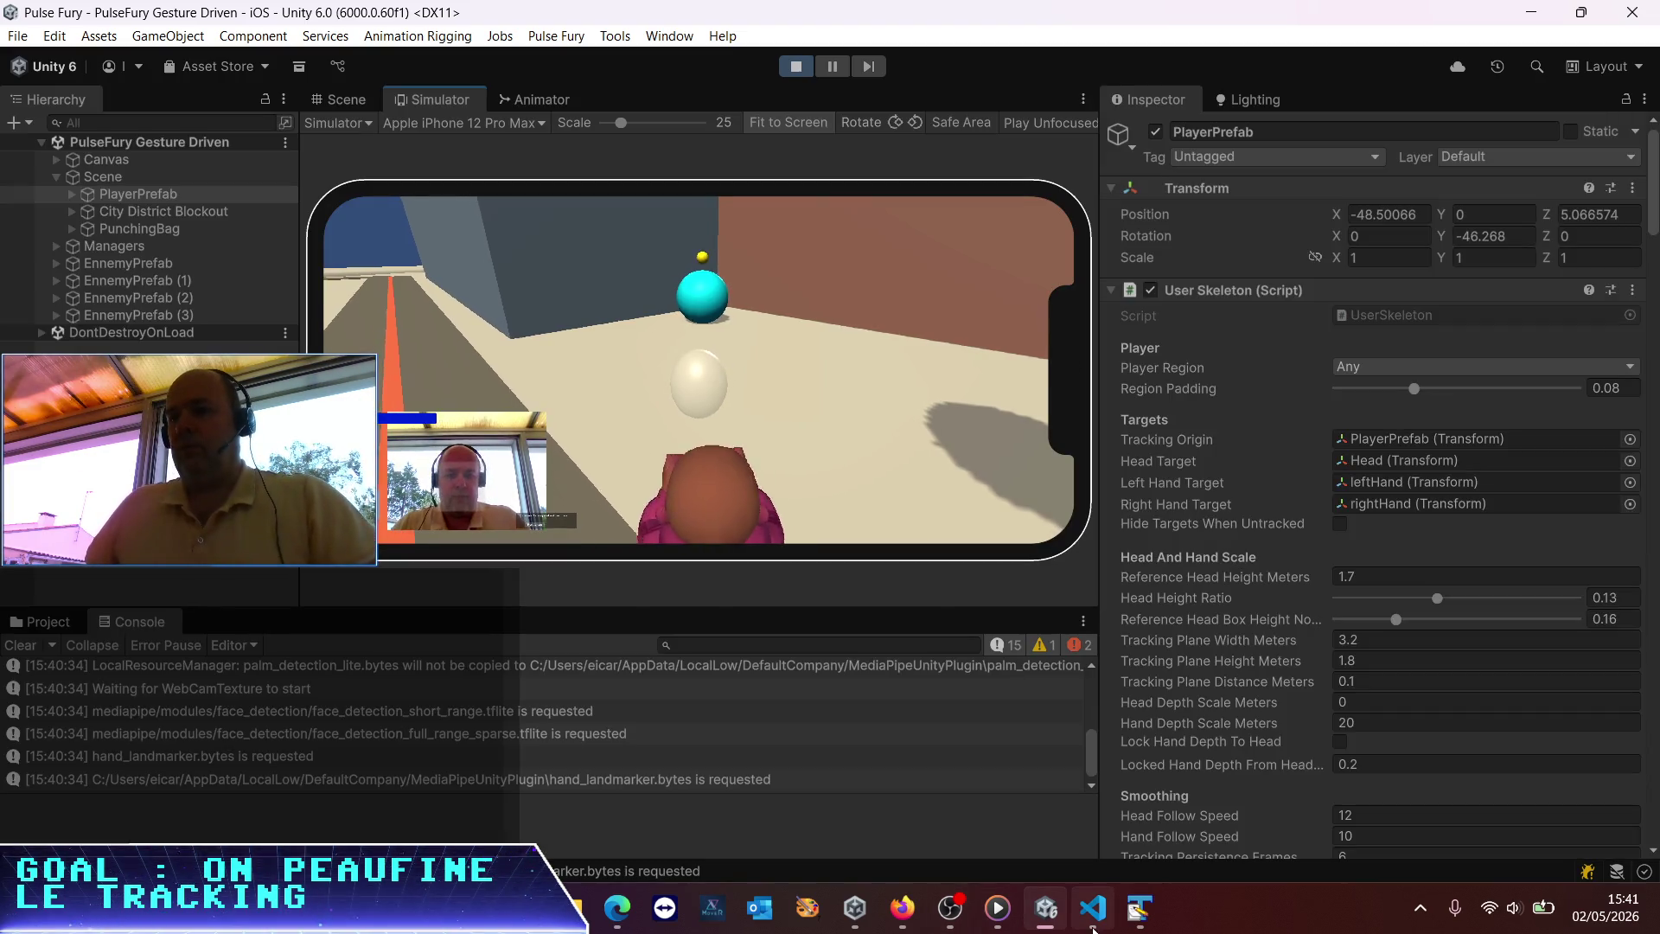
click(1091, 925)
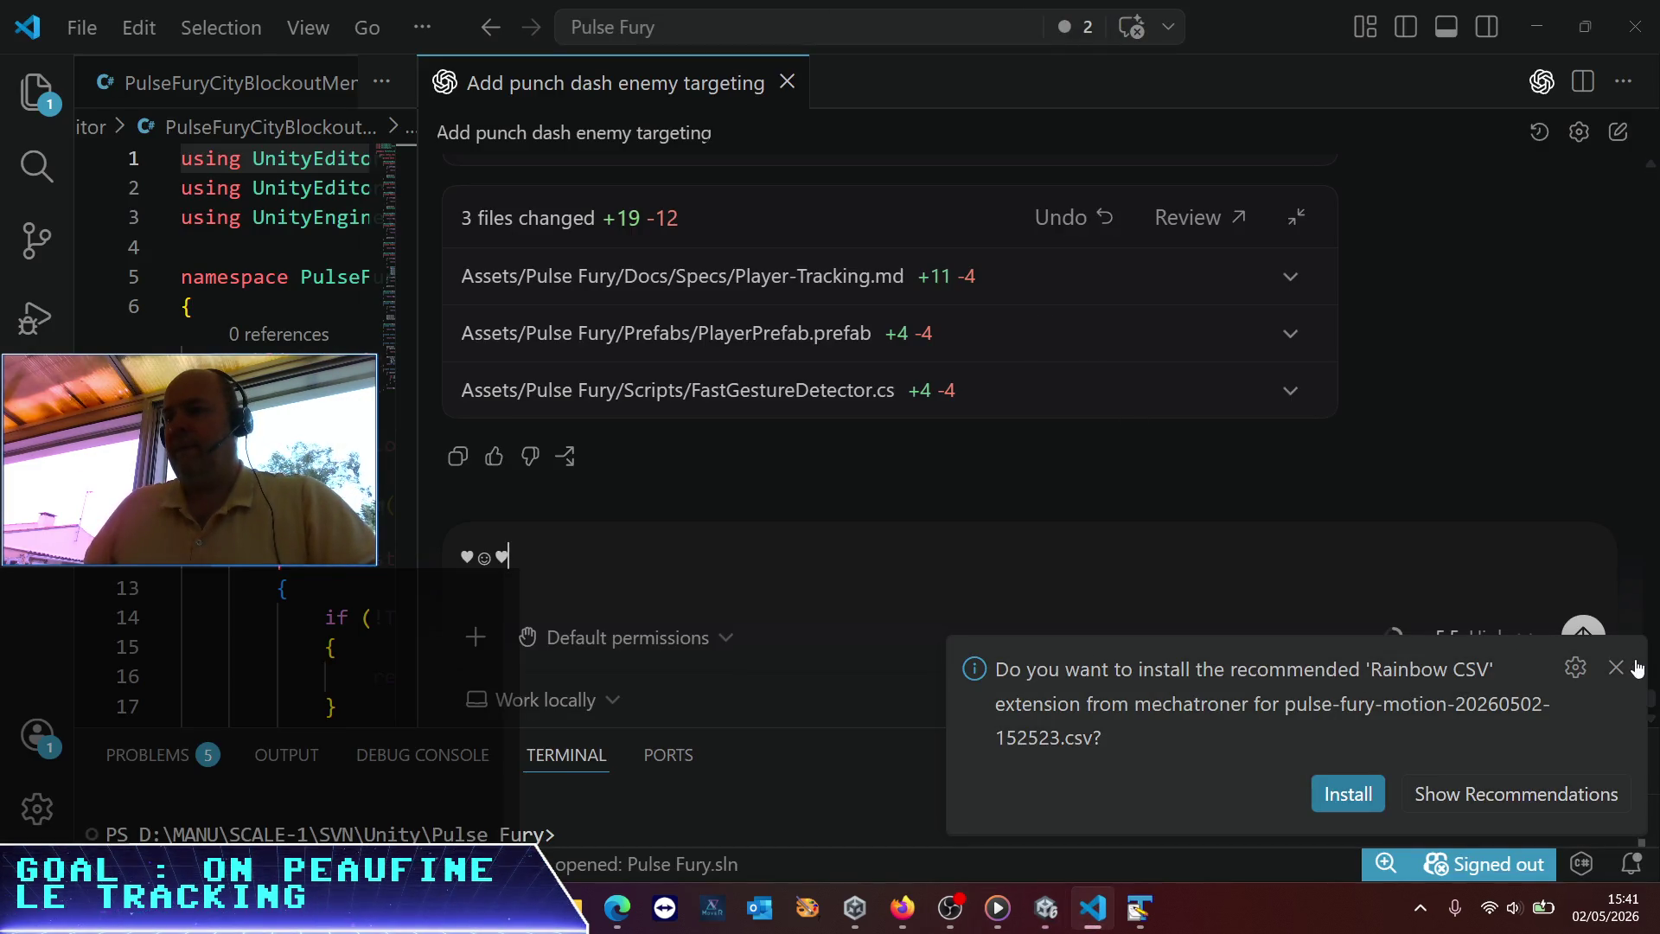
Dismiss the Rainbow CSV suggestion, clear the Codex follow-up box and close the Google tab
click(1615, 667)
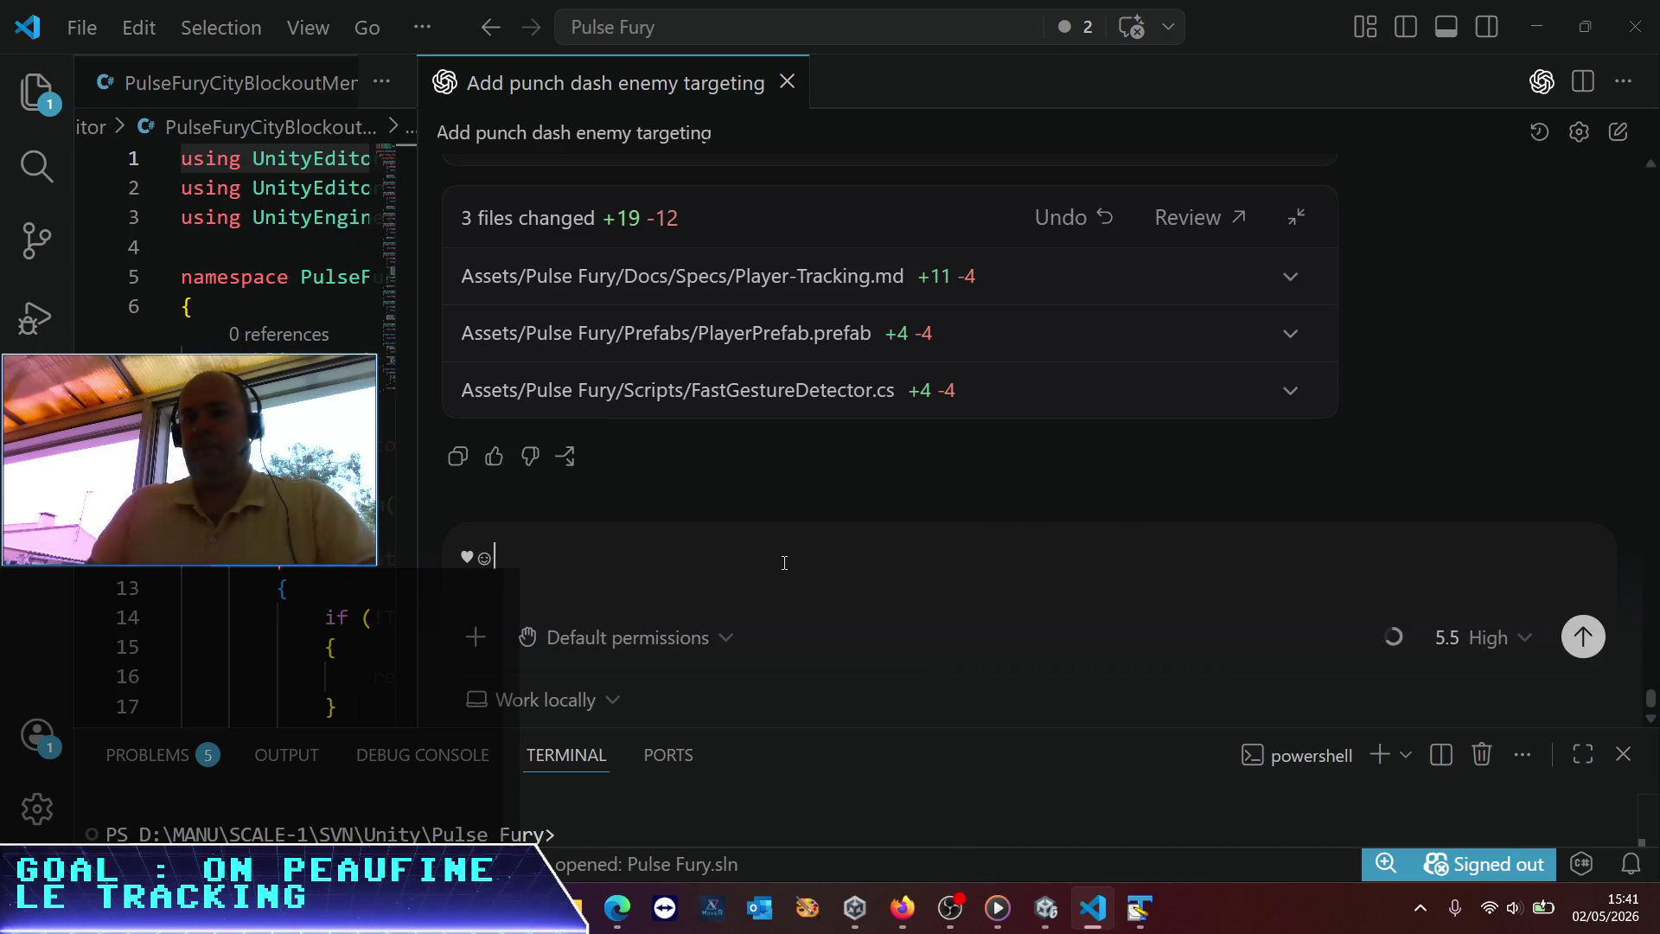
key(BackSpace)
key(BackSpace)
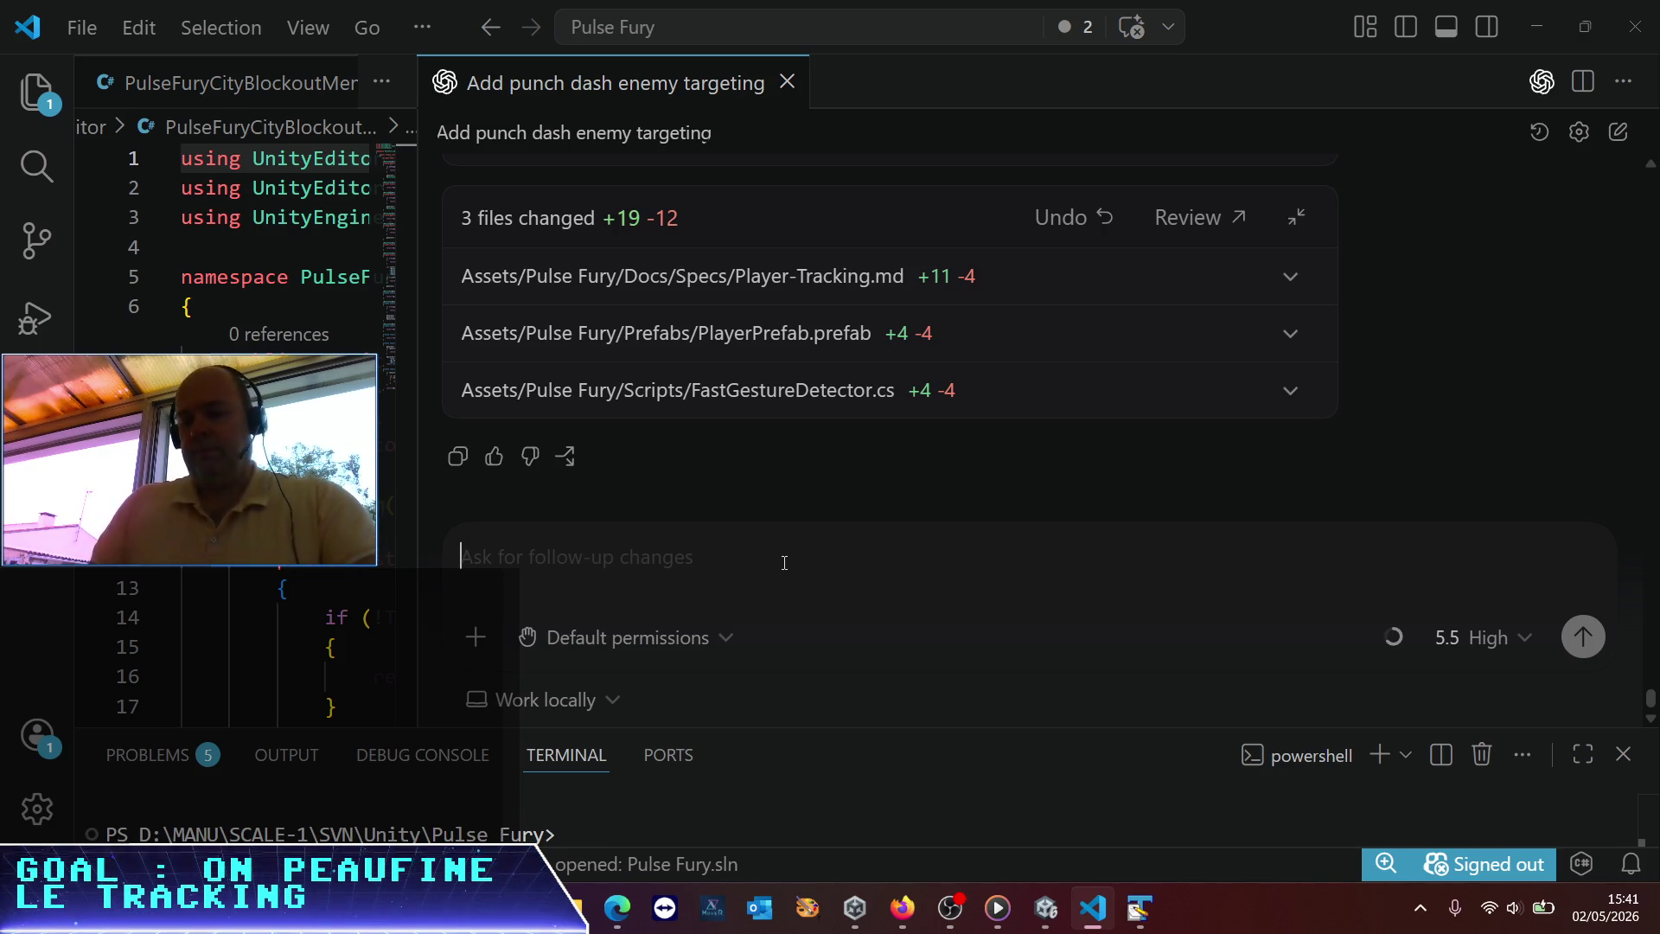
text(Al)
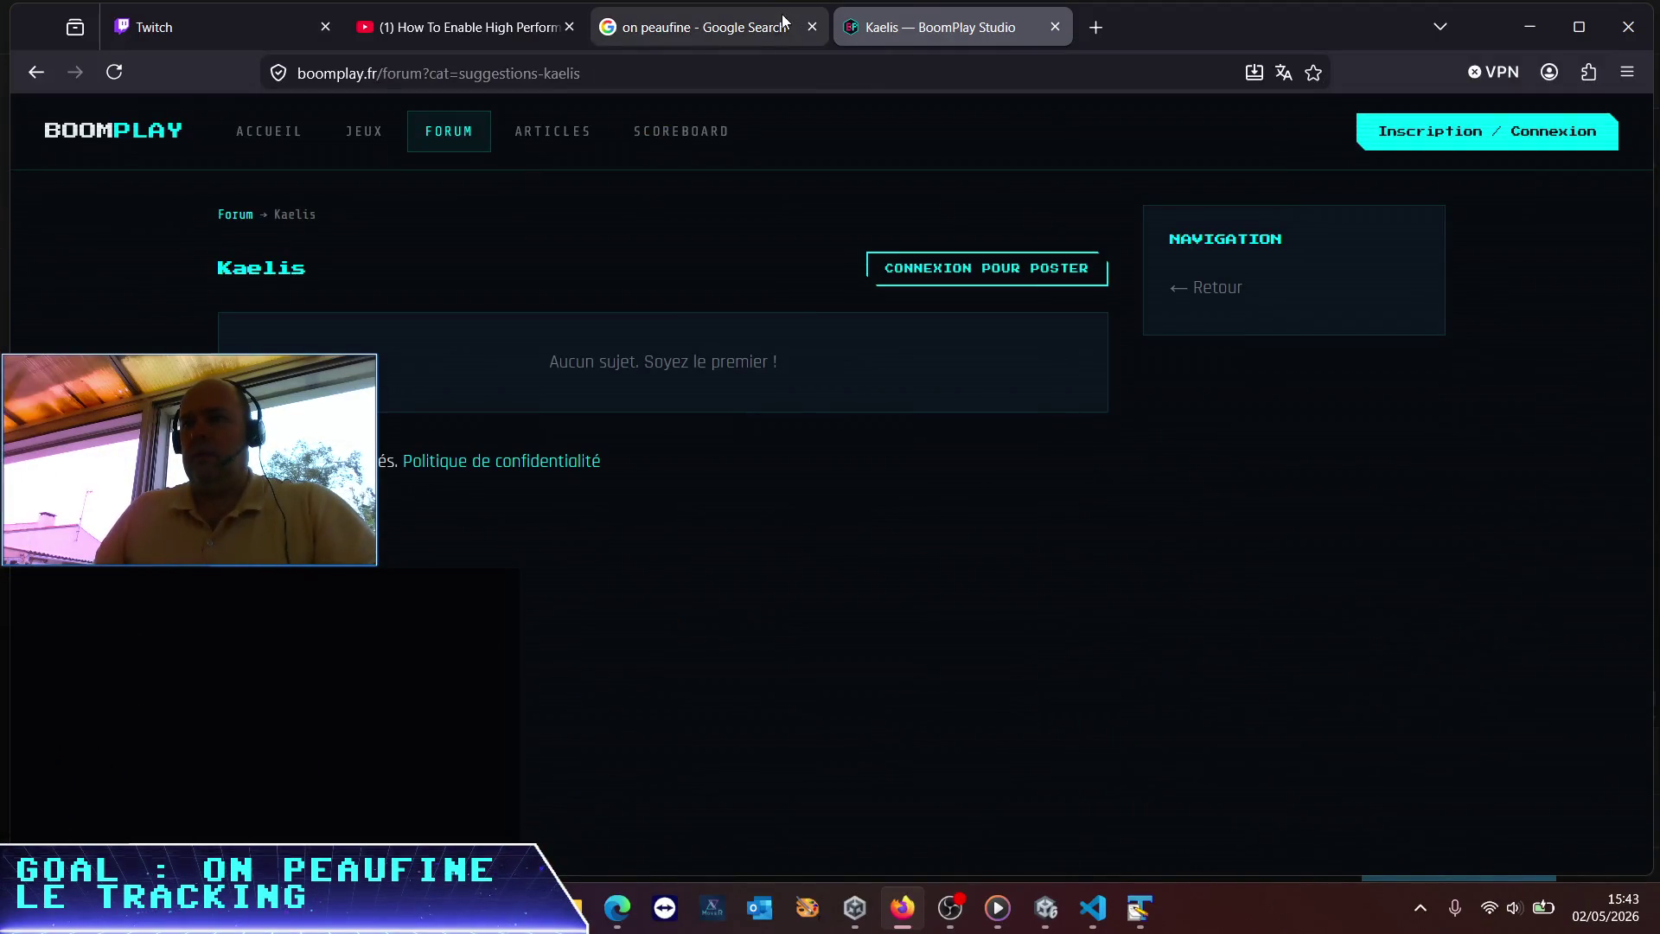
click(811, 27)
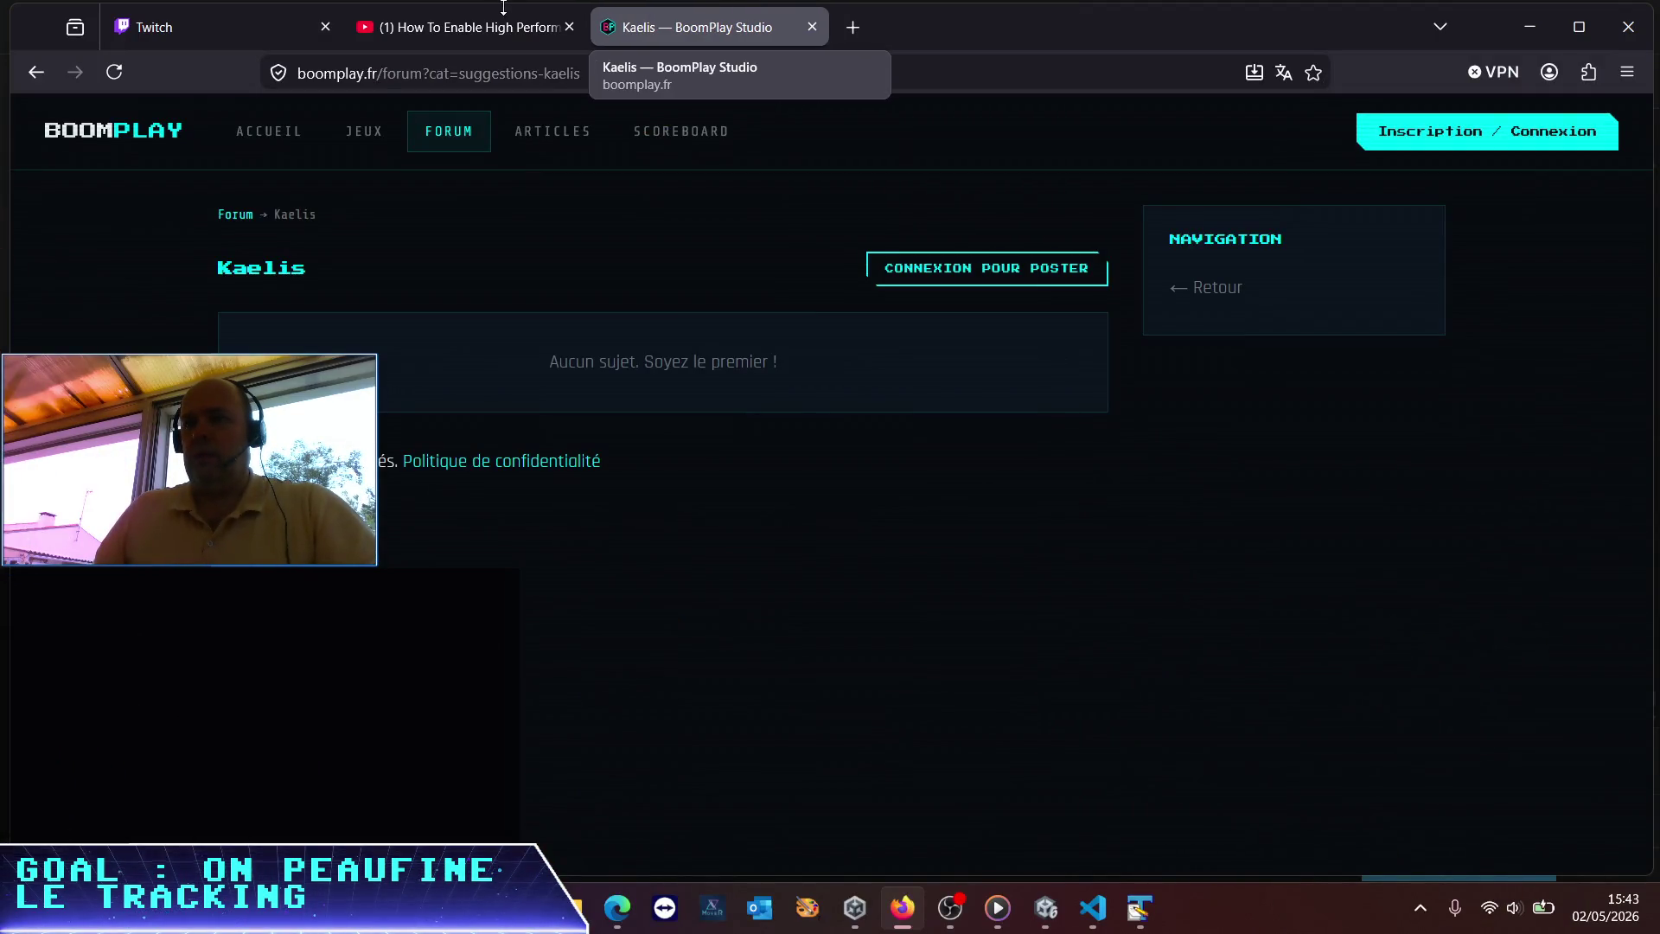
Close the YouTube tab and browse JEUX, FORUM and Kaelis, ending on the main forum page
click(568, 27)
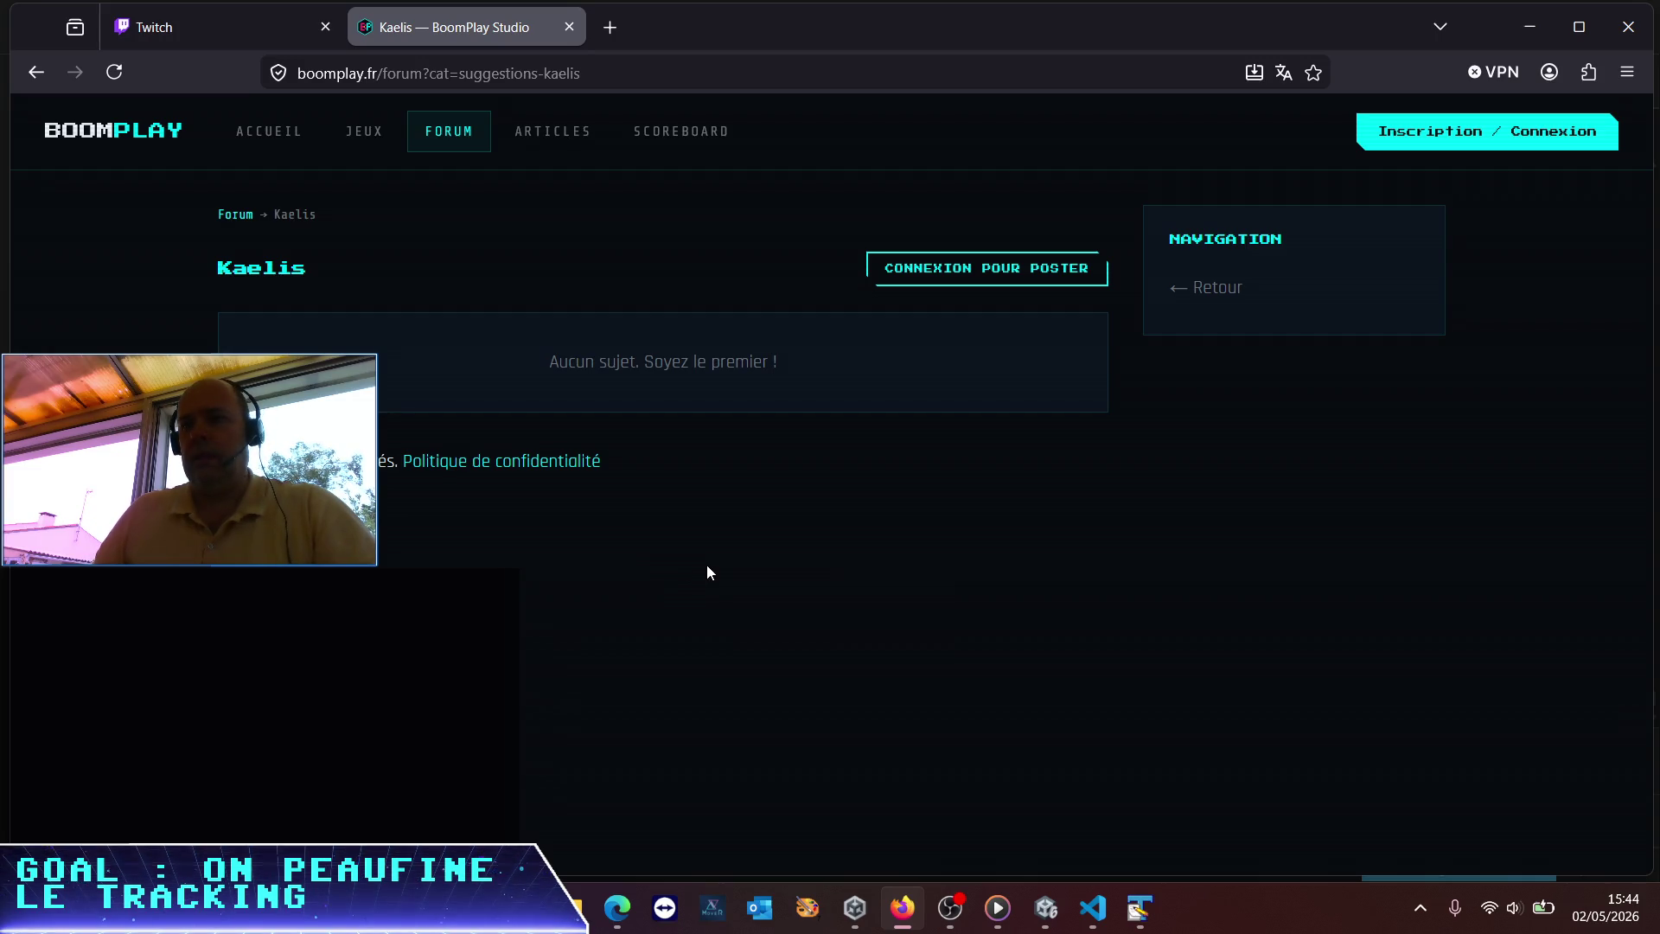
click(361, 138)
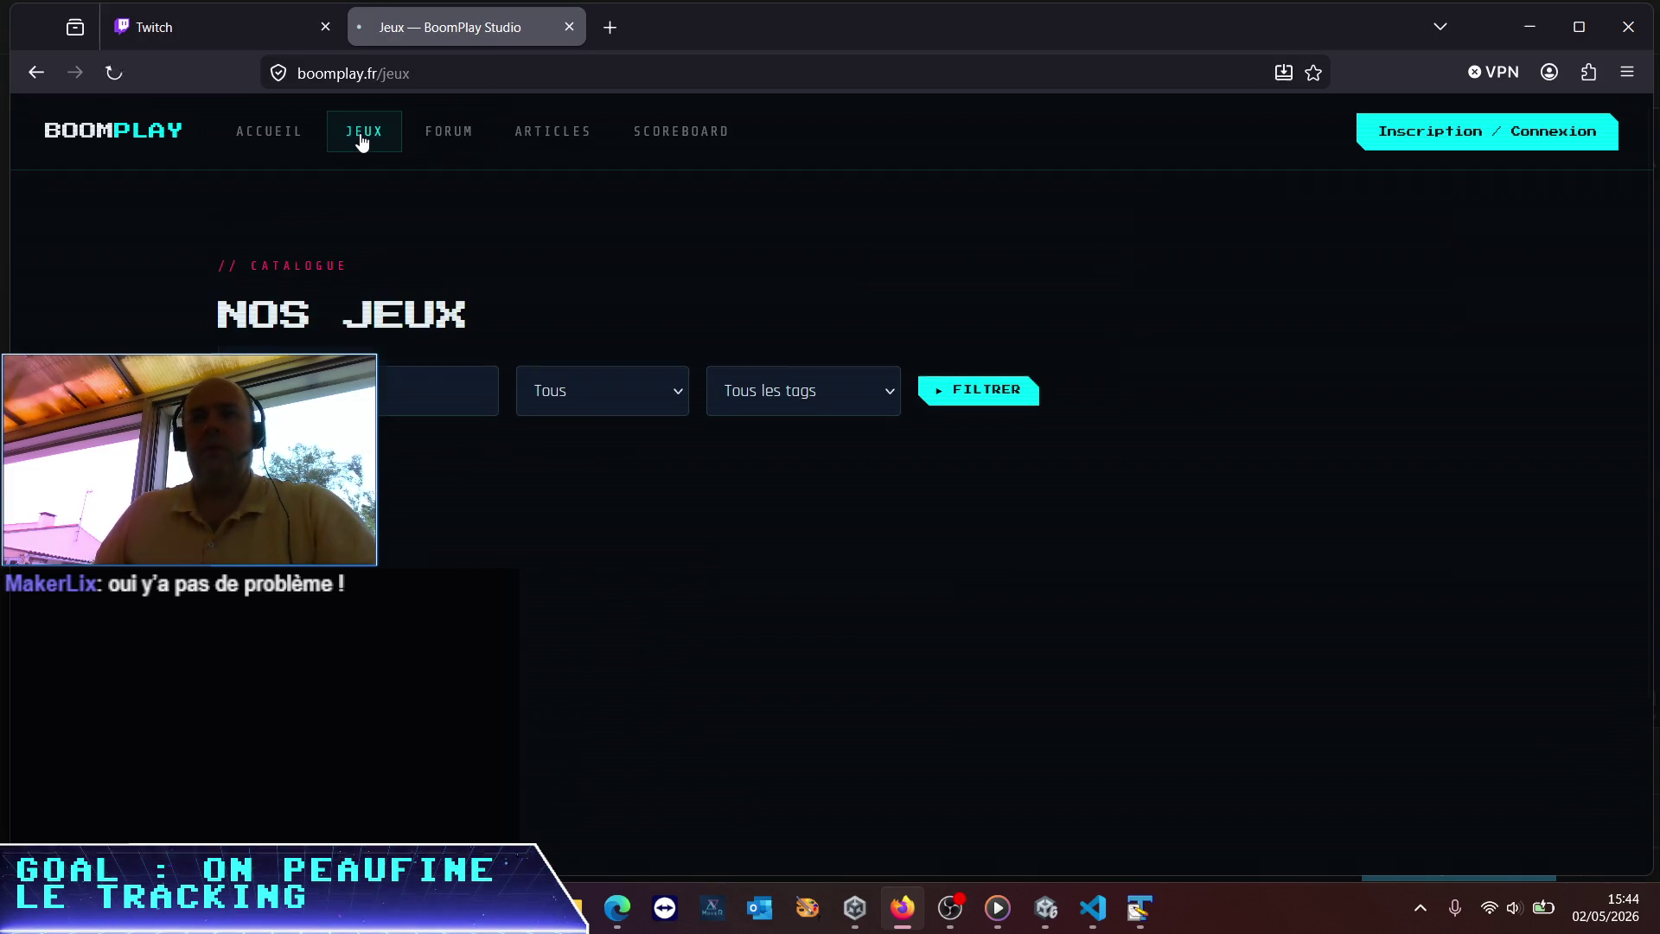
scroll(671, 579, down, 2)
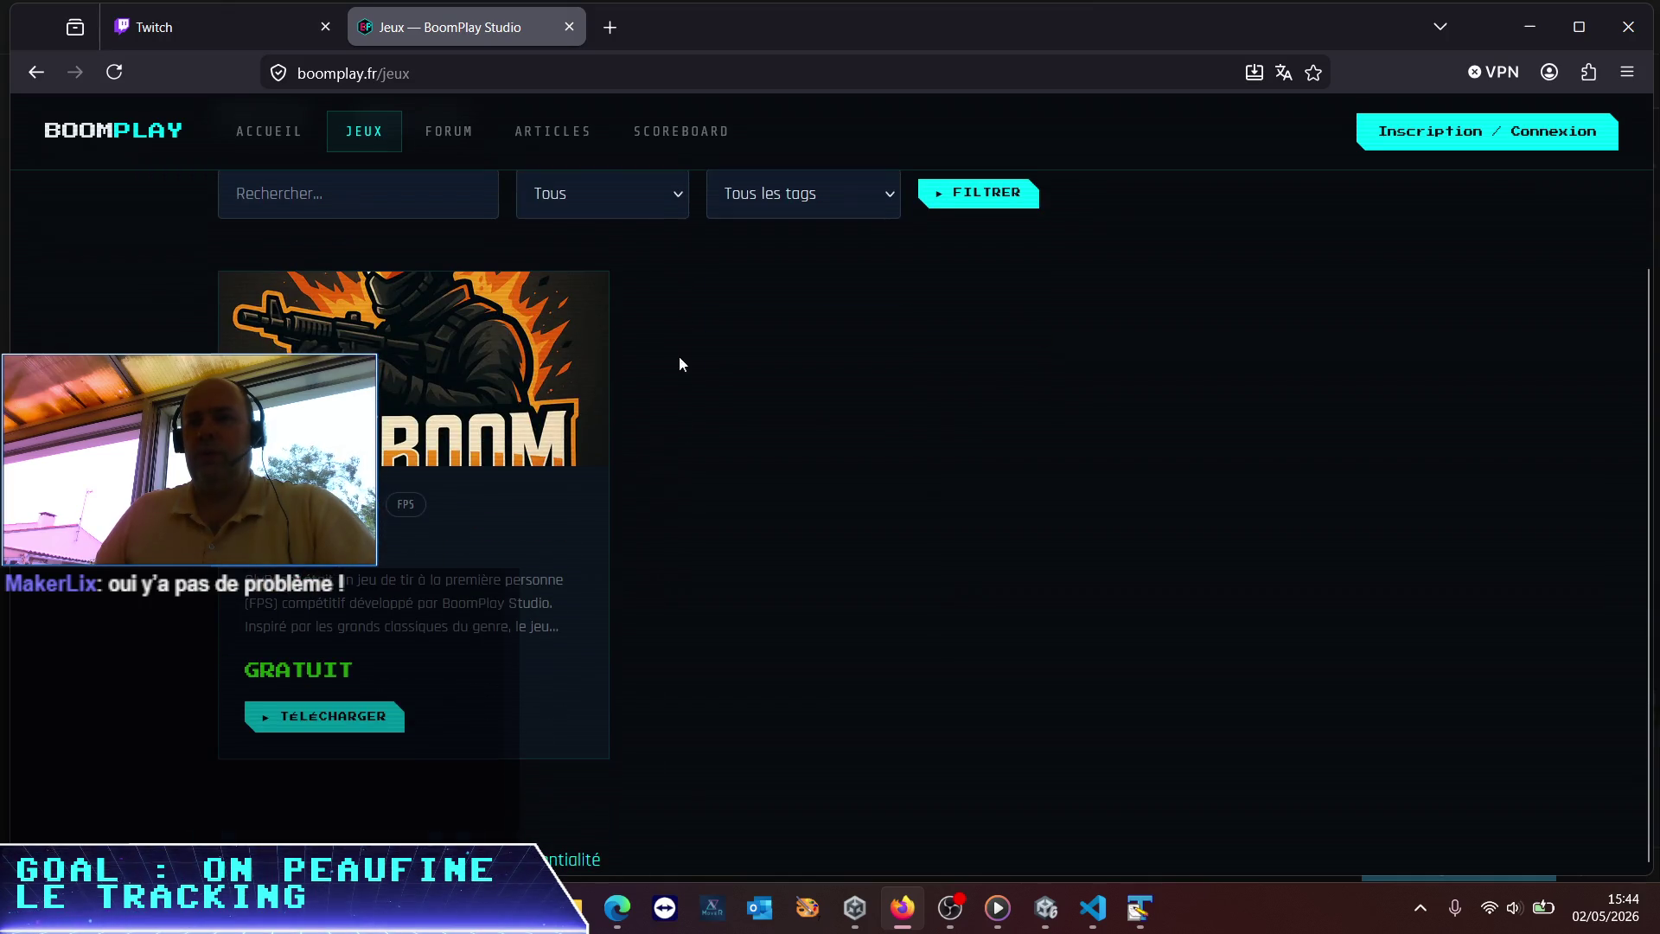
scroll(702, 263, up, 2)
click(437, 138)
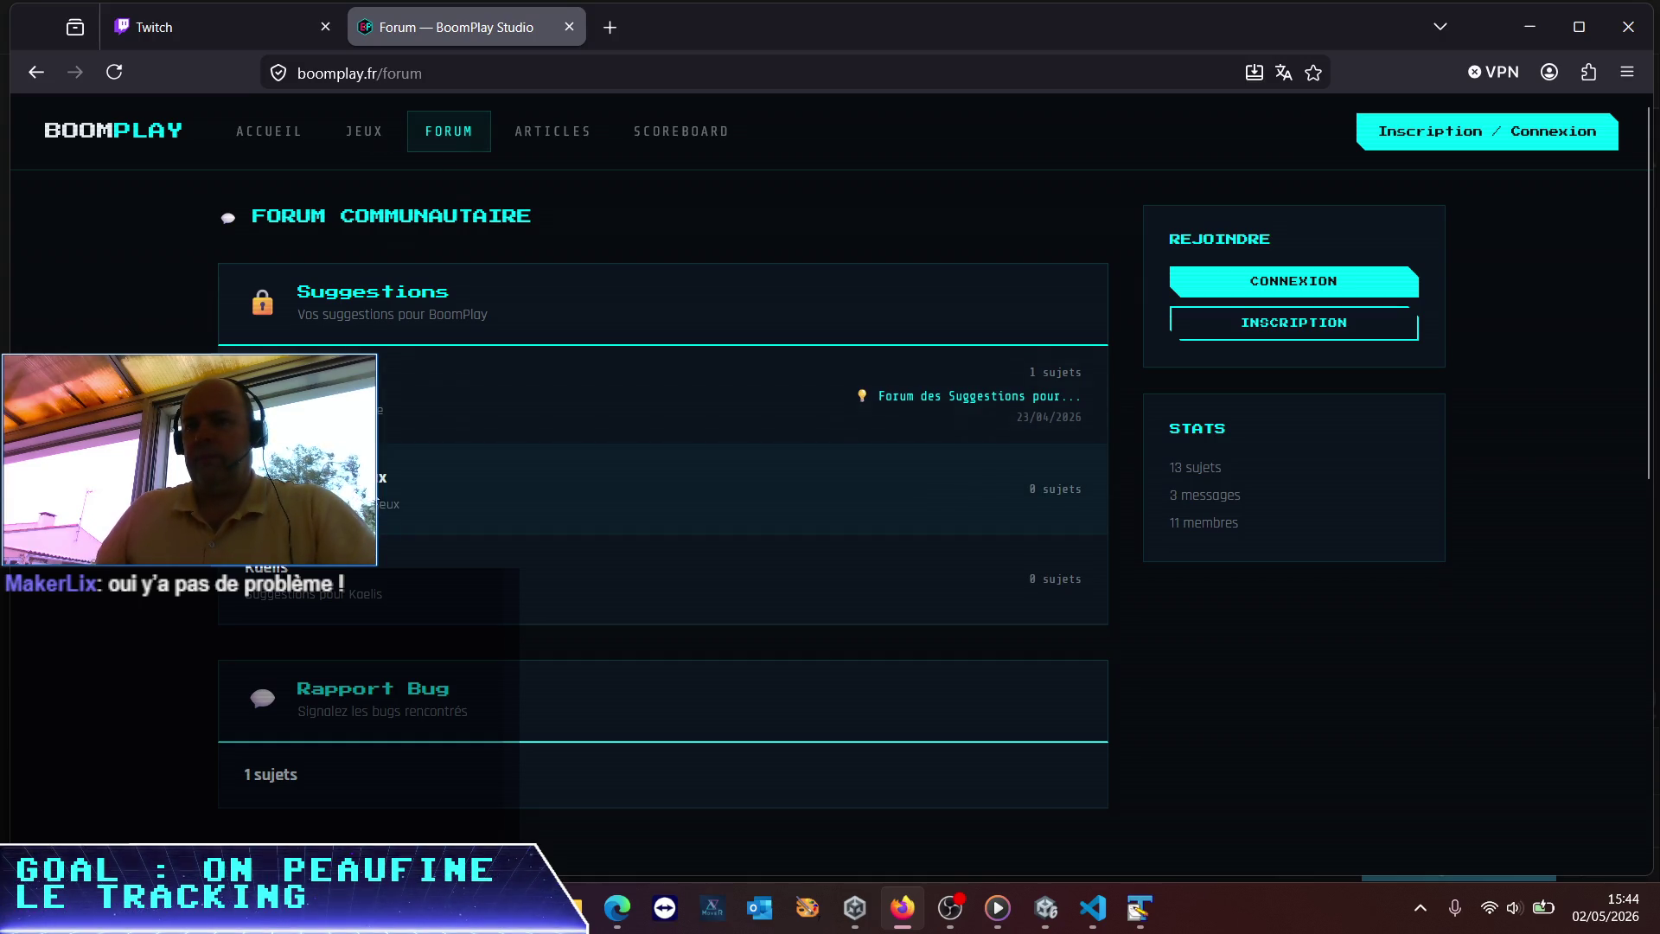
click(363, 597)
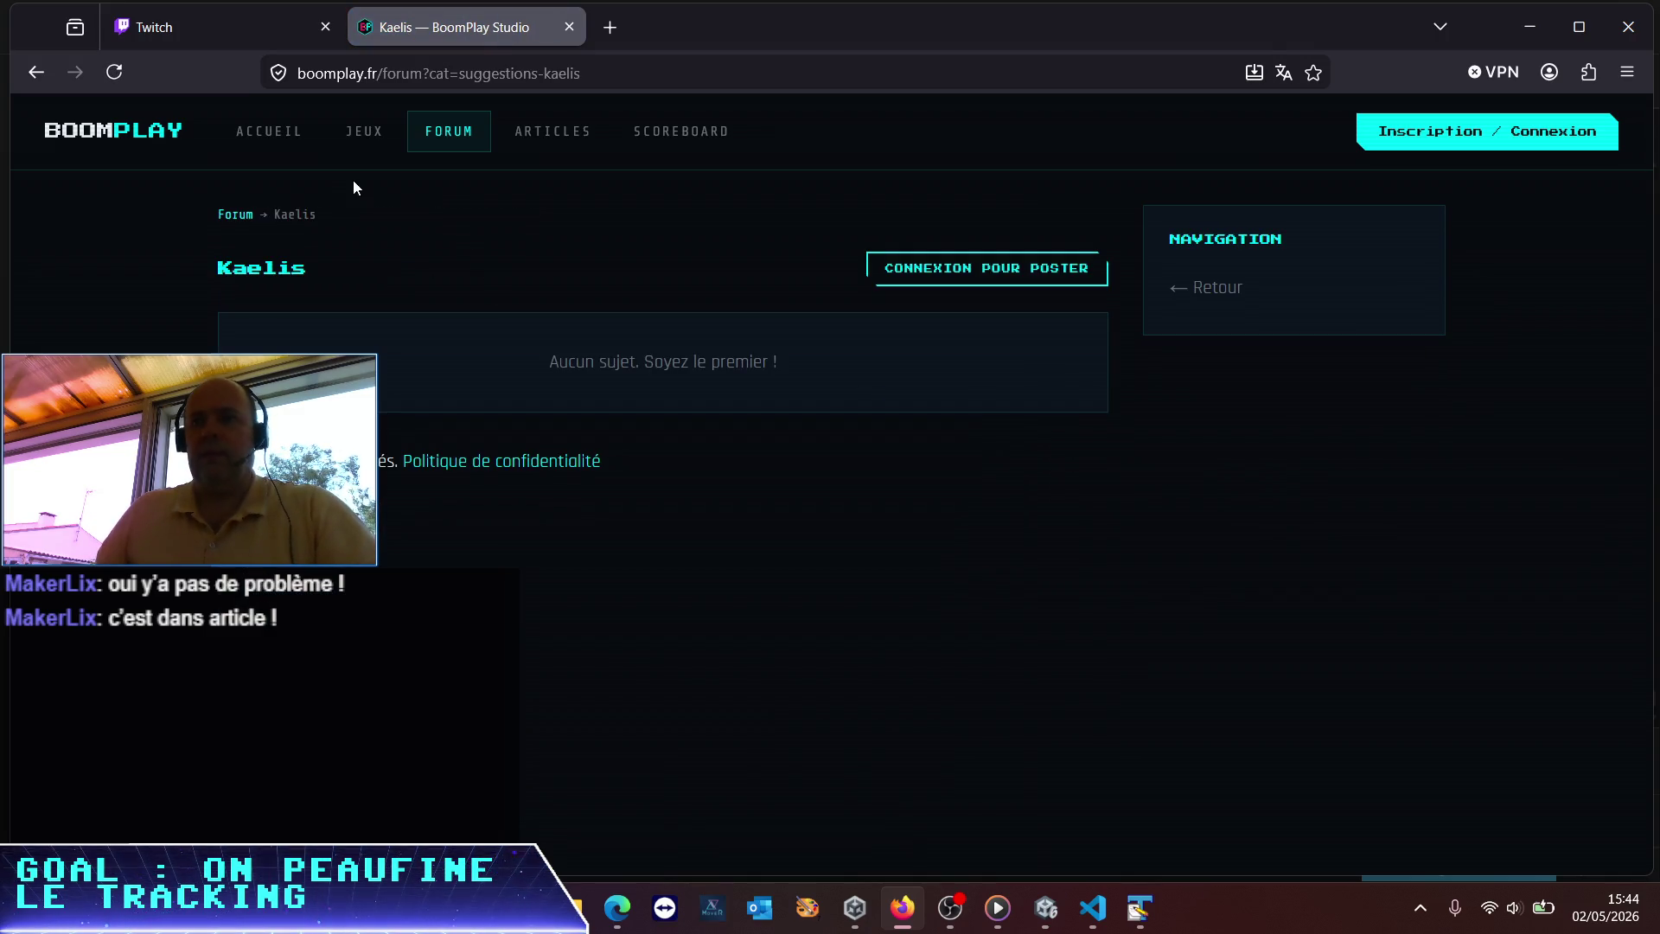
click(235, 216)
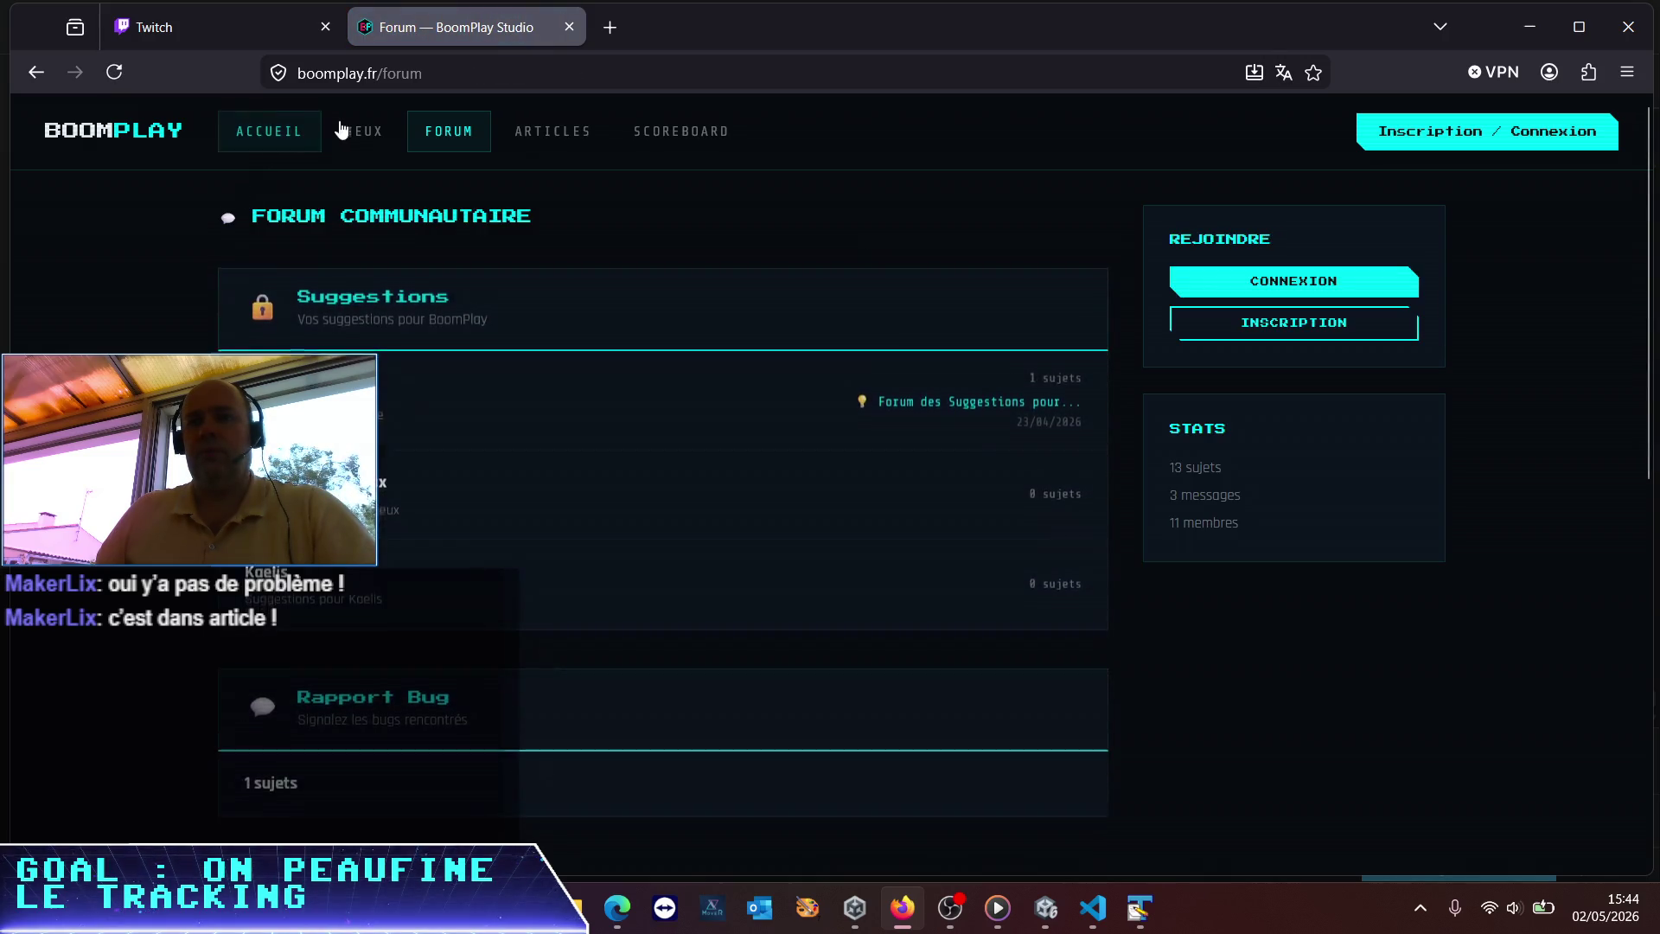
Open the BoomPlay articles list and the KAELIS '10 jours de dev, et Aelys prend vie' article
click(557, 156)
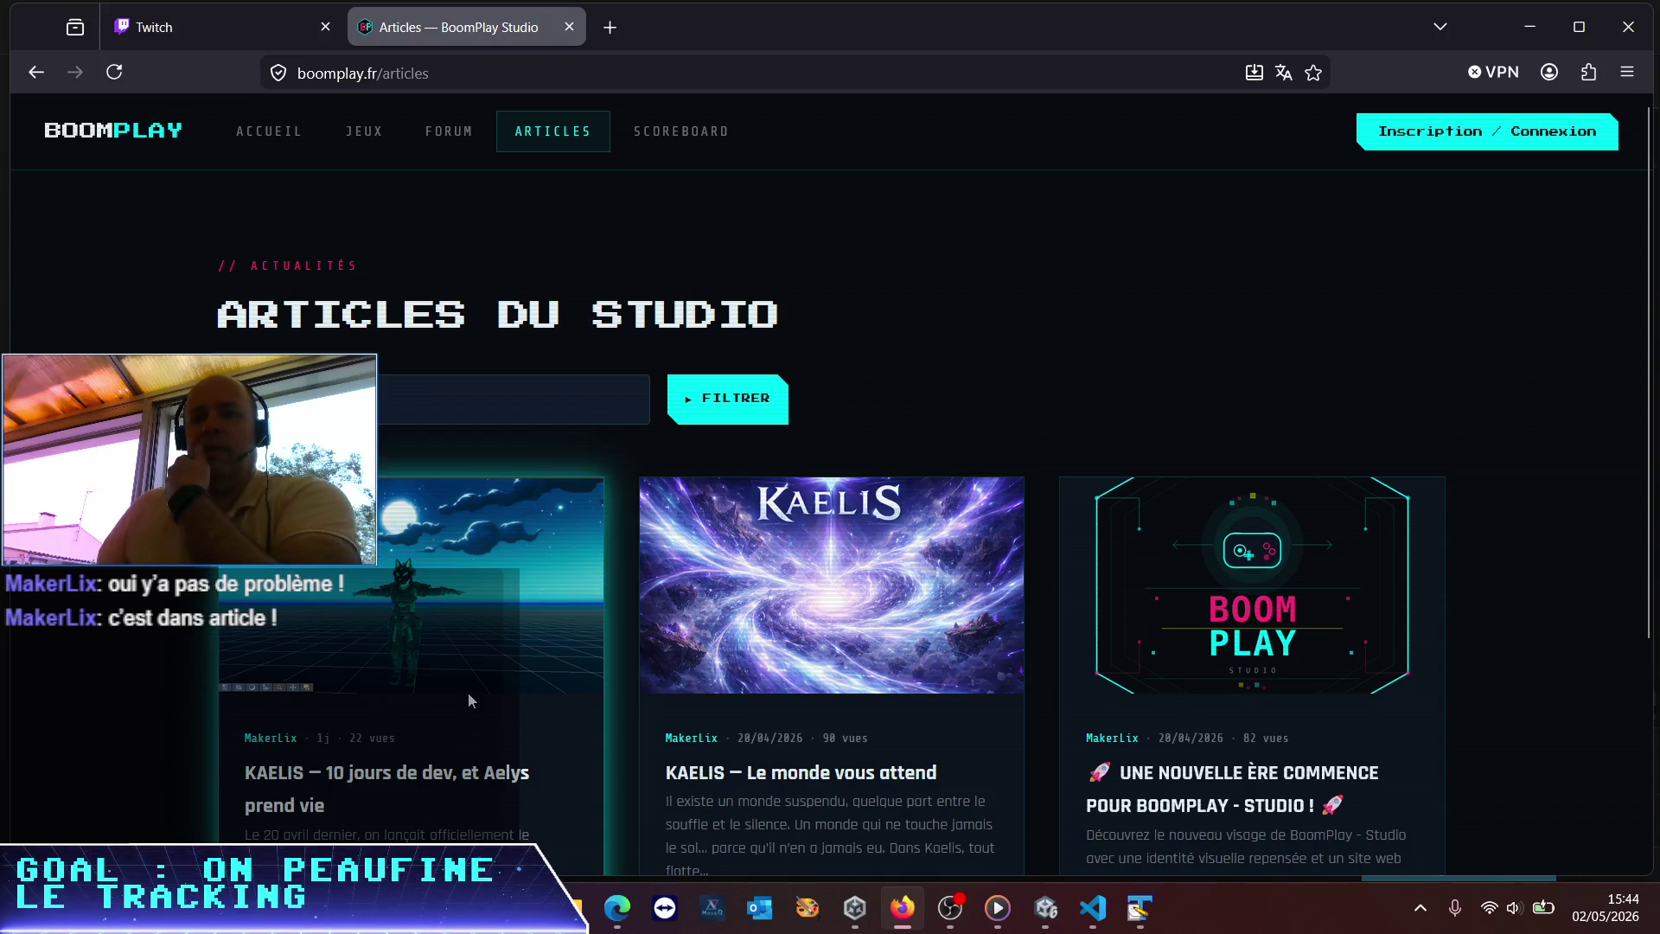
scroll(470, 675, down, 3)
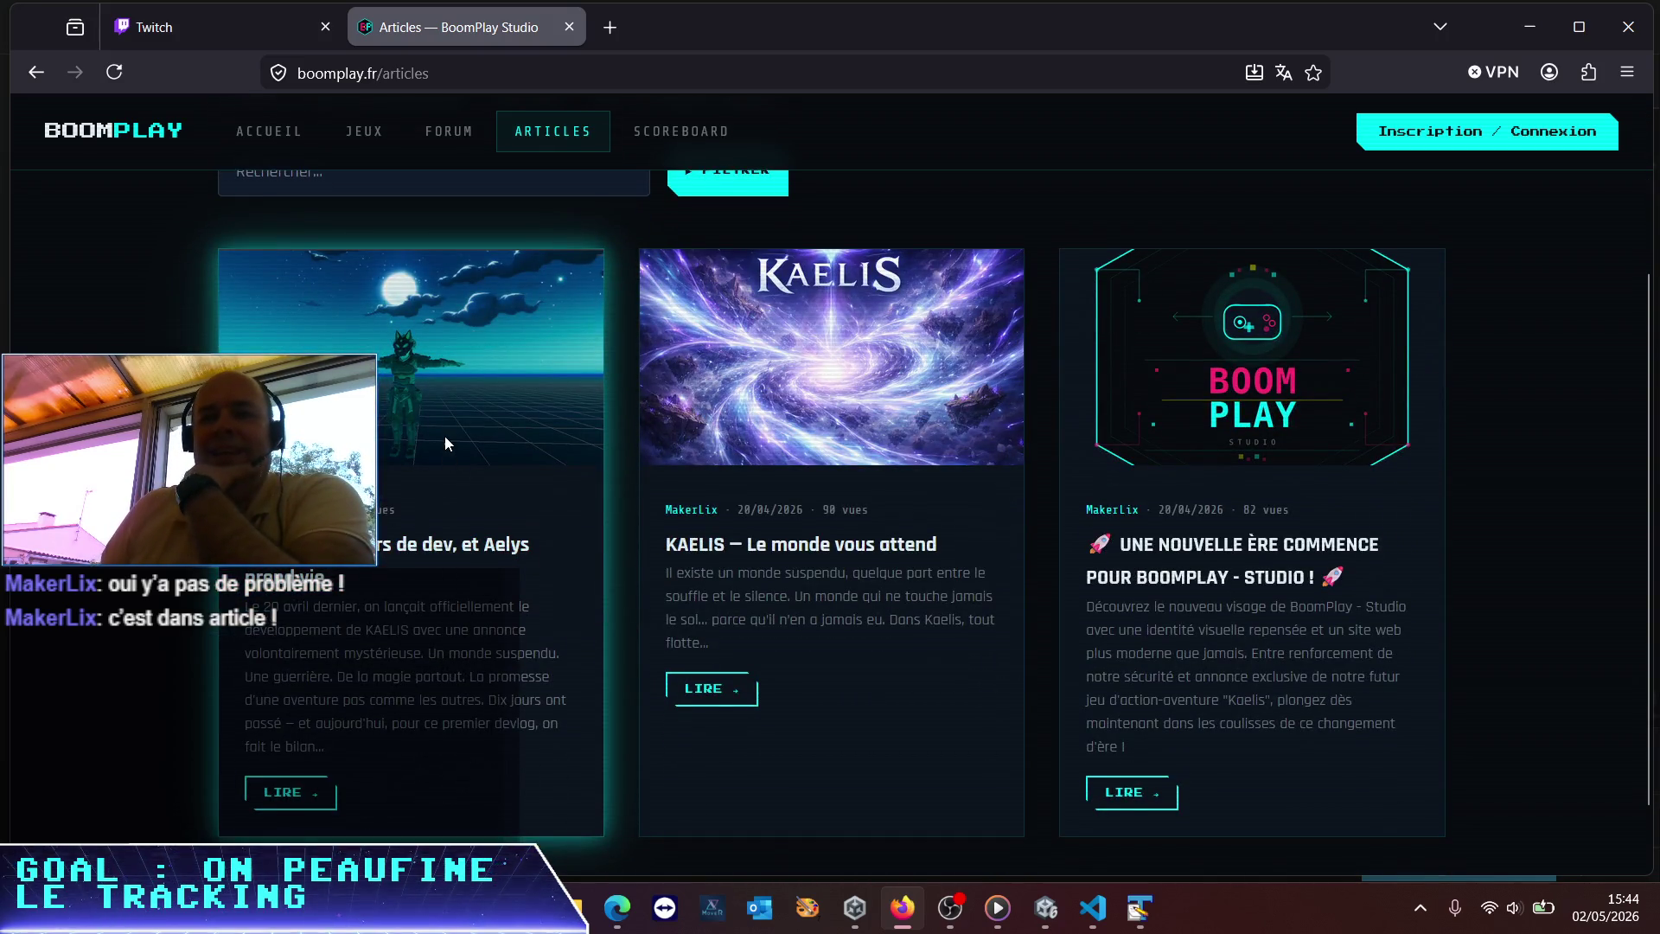
click(419, 553)
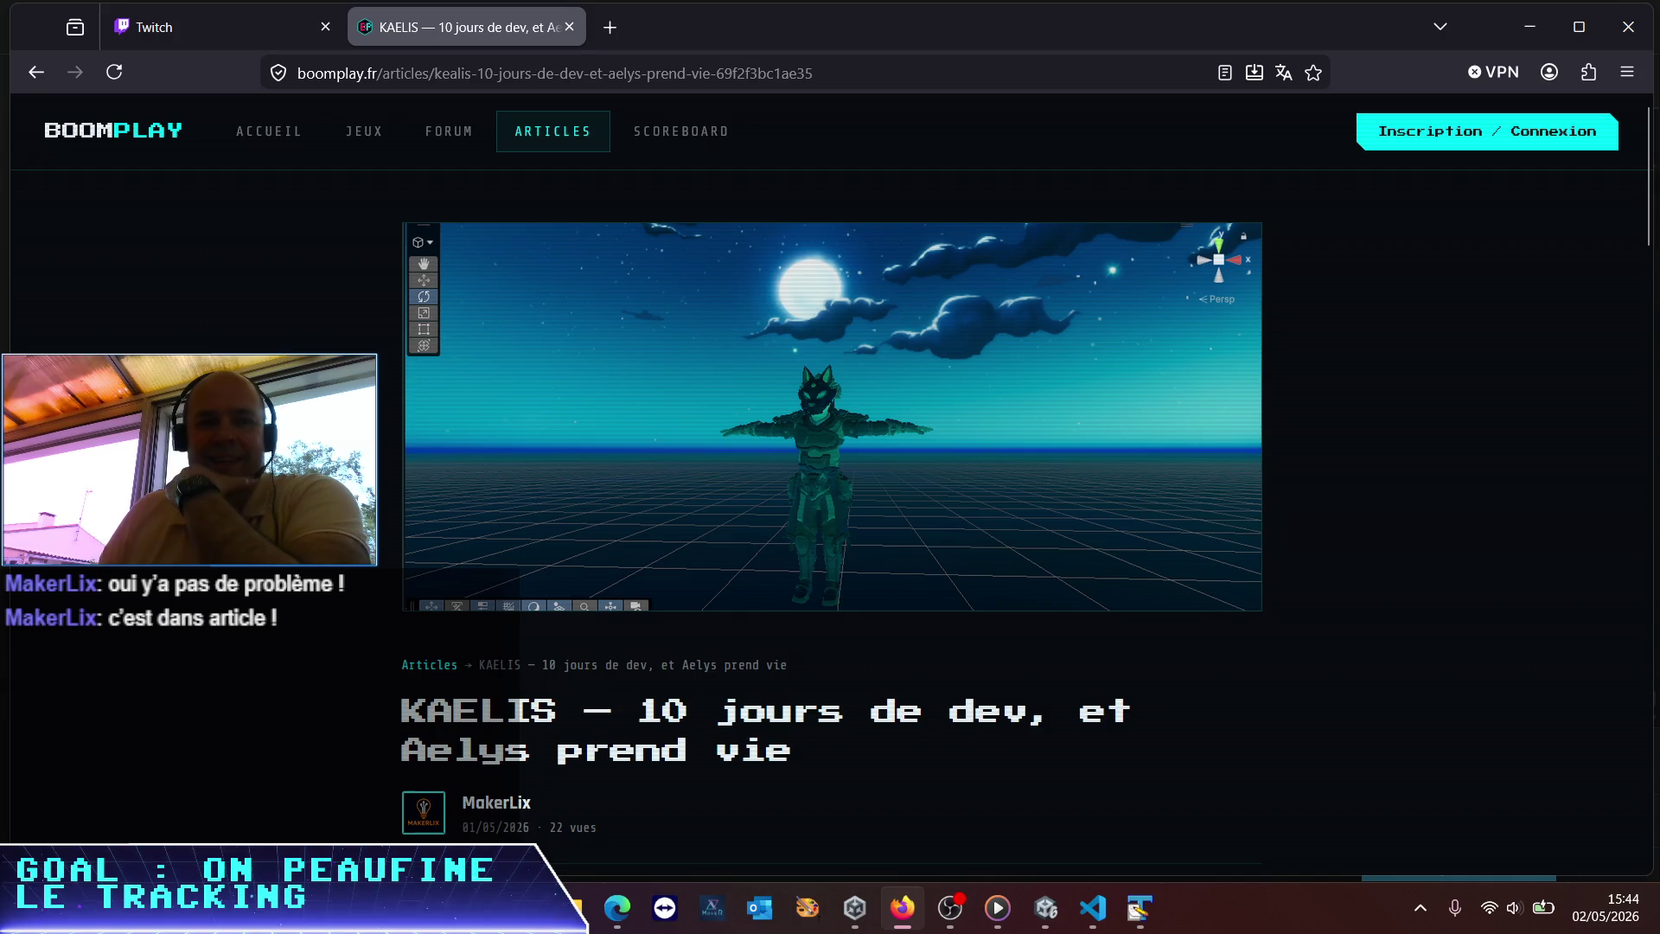
Read down the KAELIS article to its technical foundations section
scroll(830, 519, down, 2)
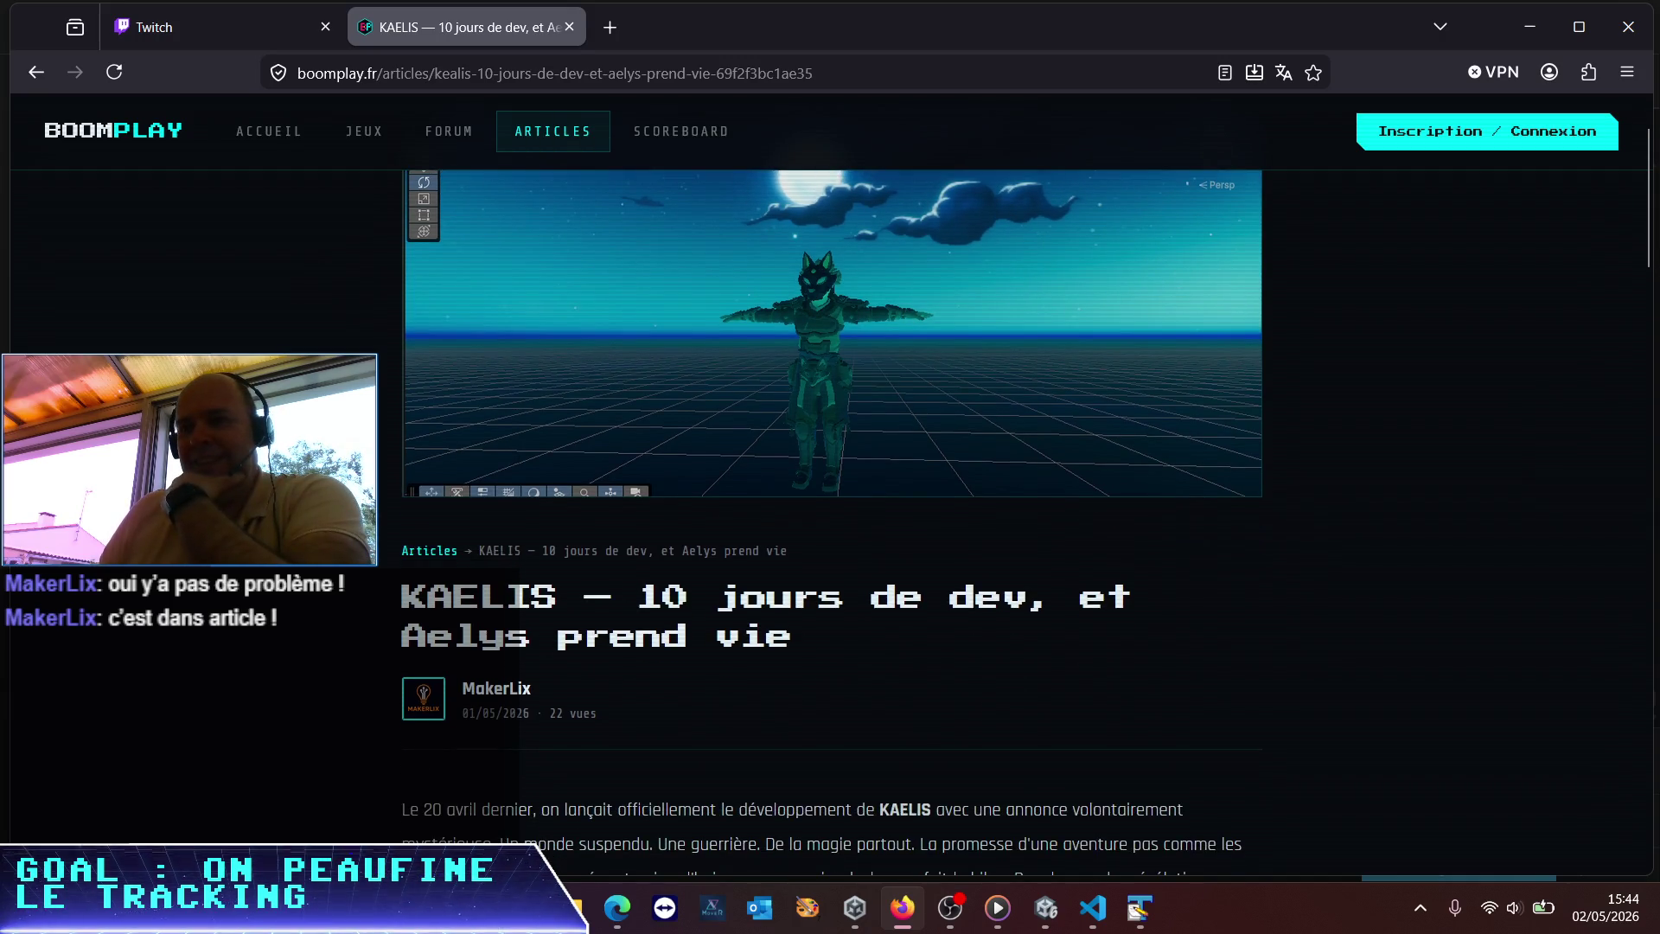
scroll(830, 518, up, 2)
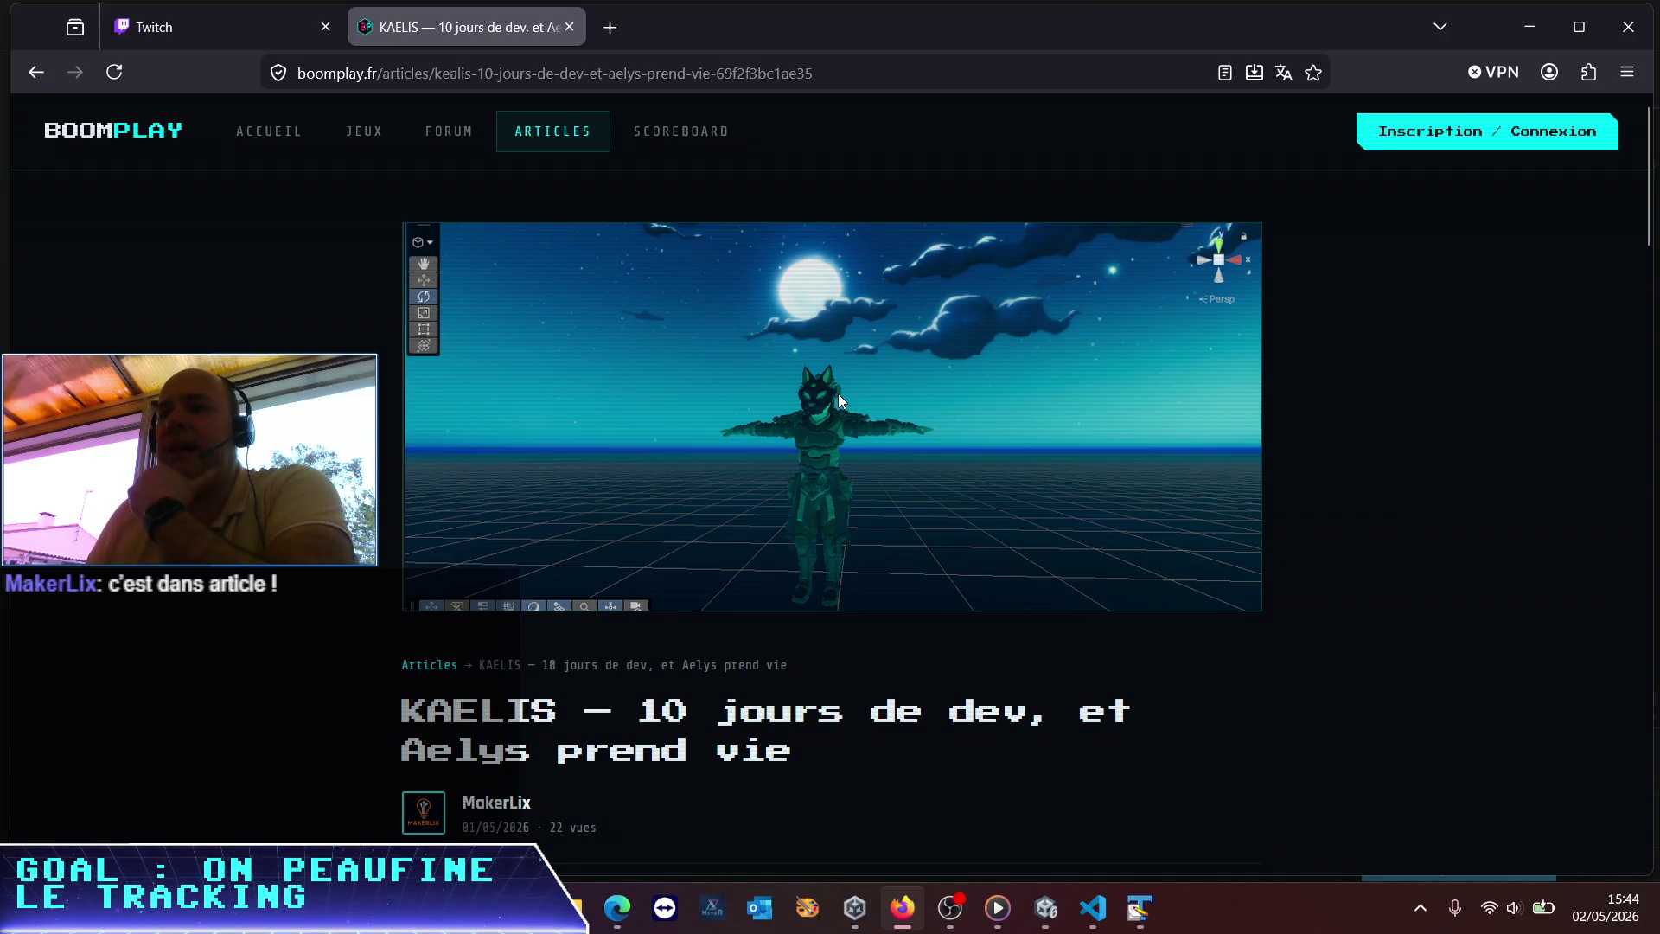
scroll(811, 429, down, 5)
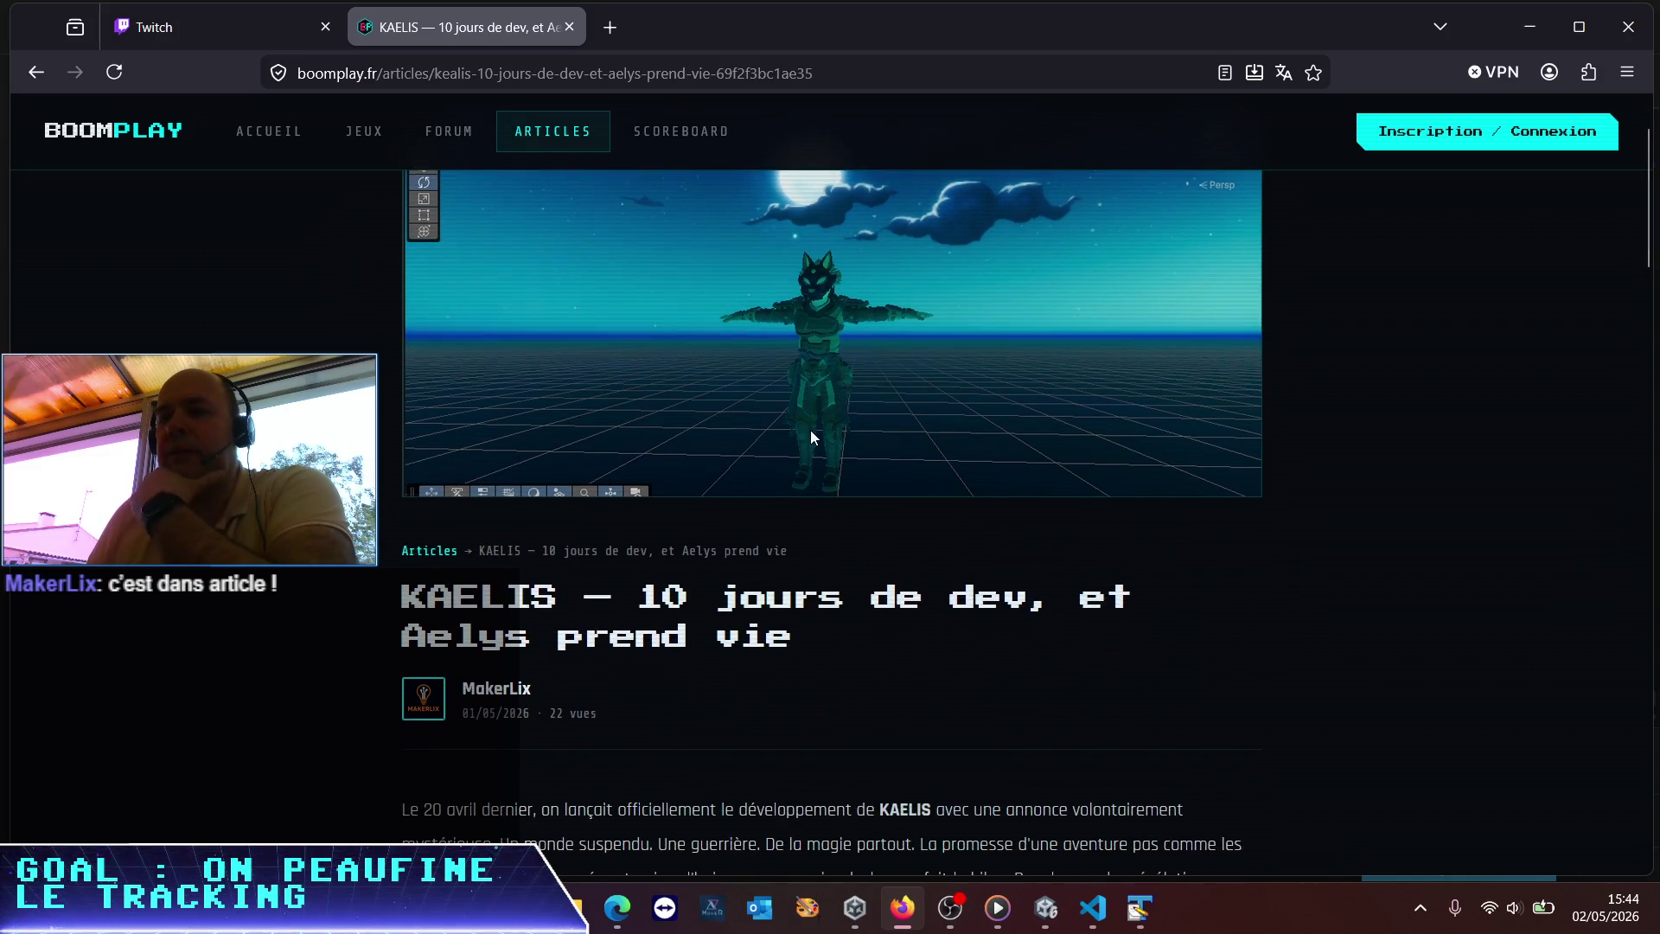
scroll(811, 433, down, 3)
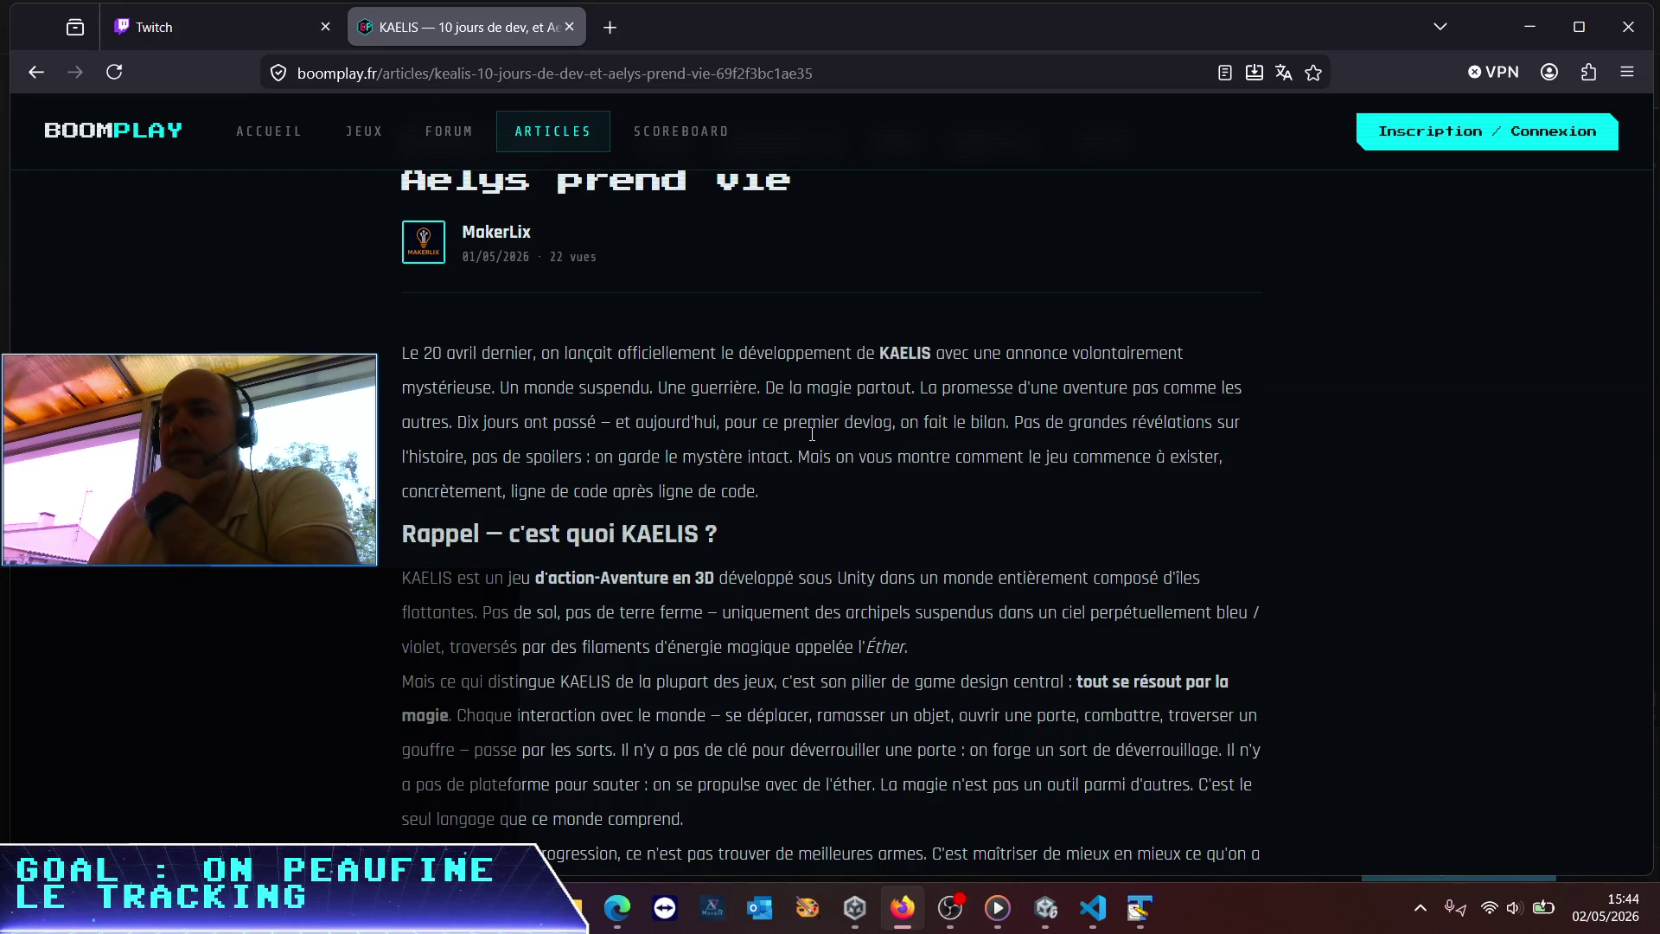
scroll(811, 434, down, 1)
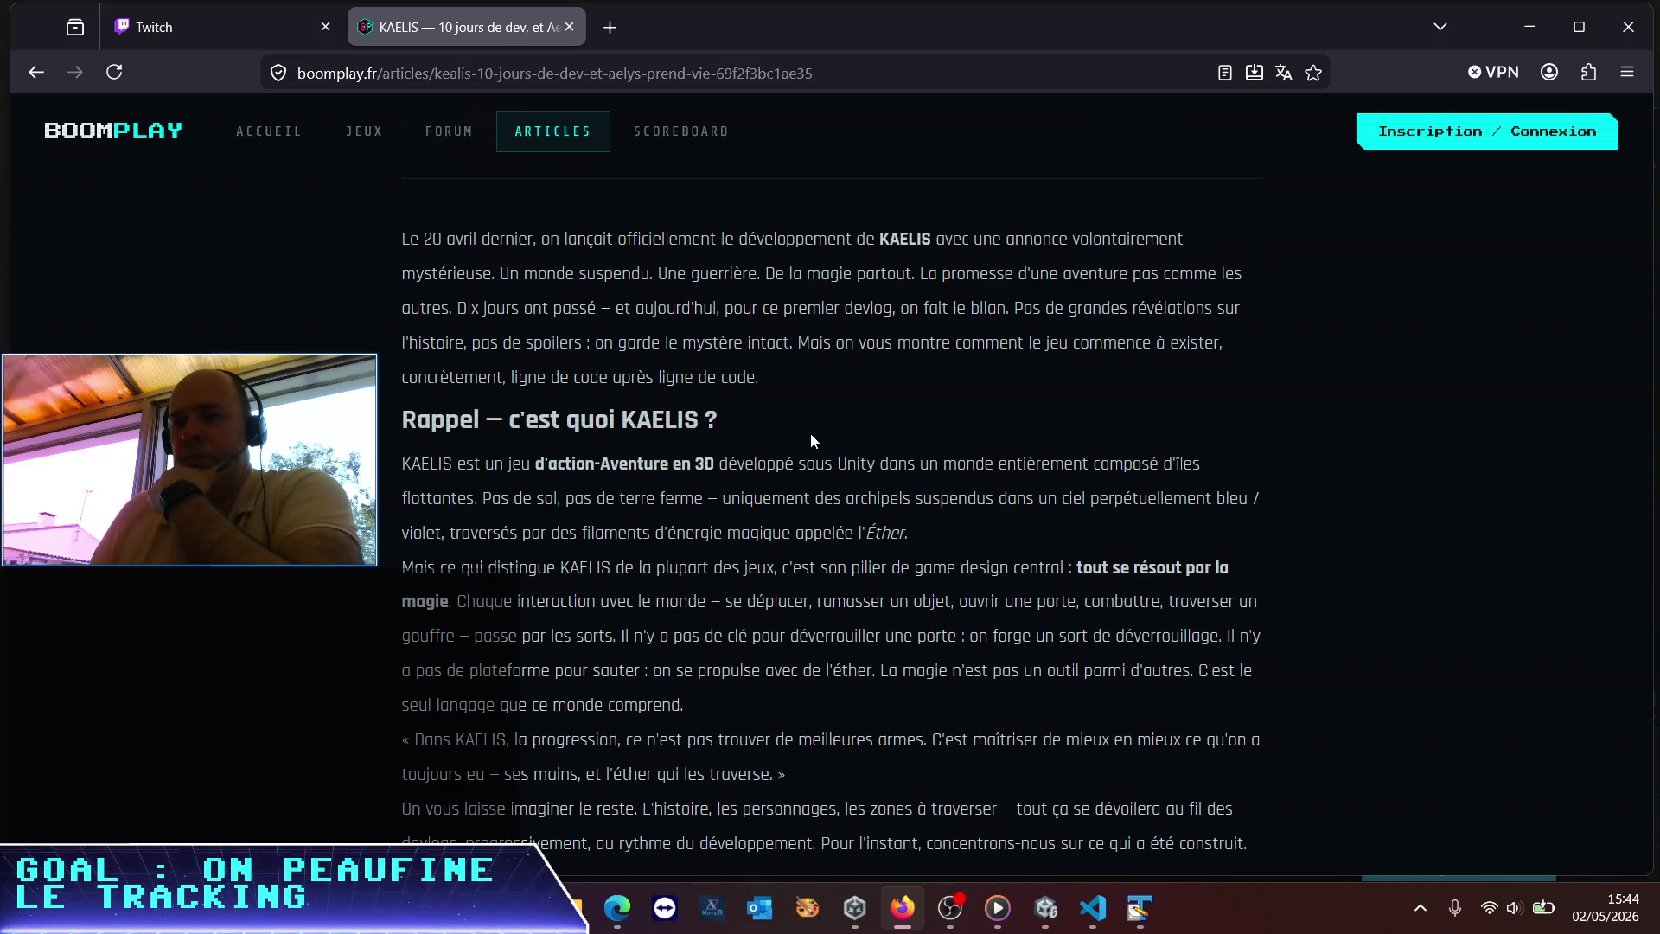
scroll(811, 439, down, 1)
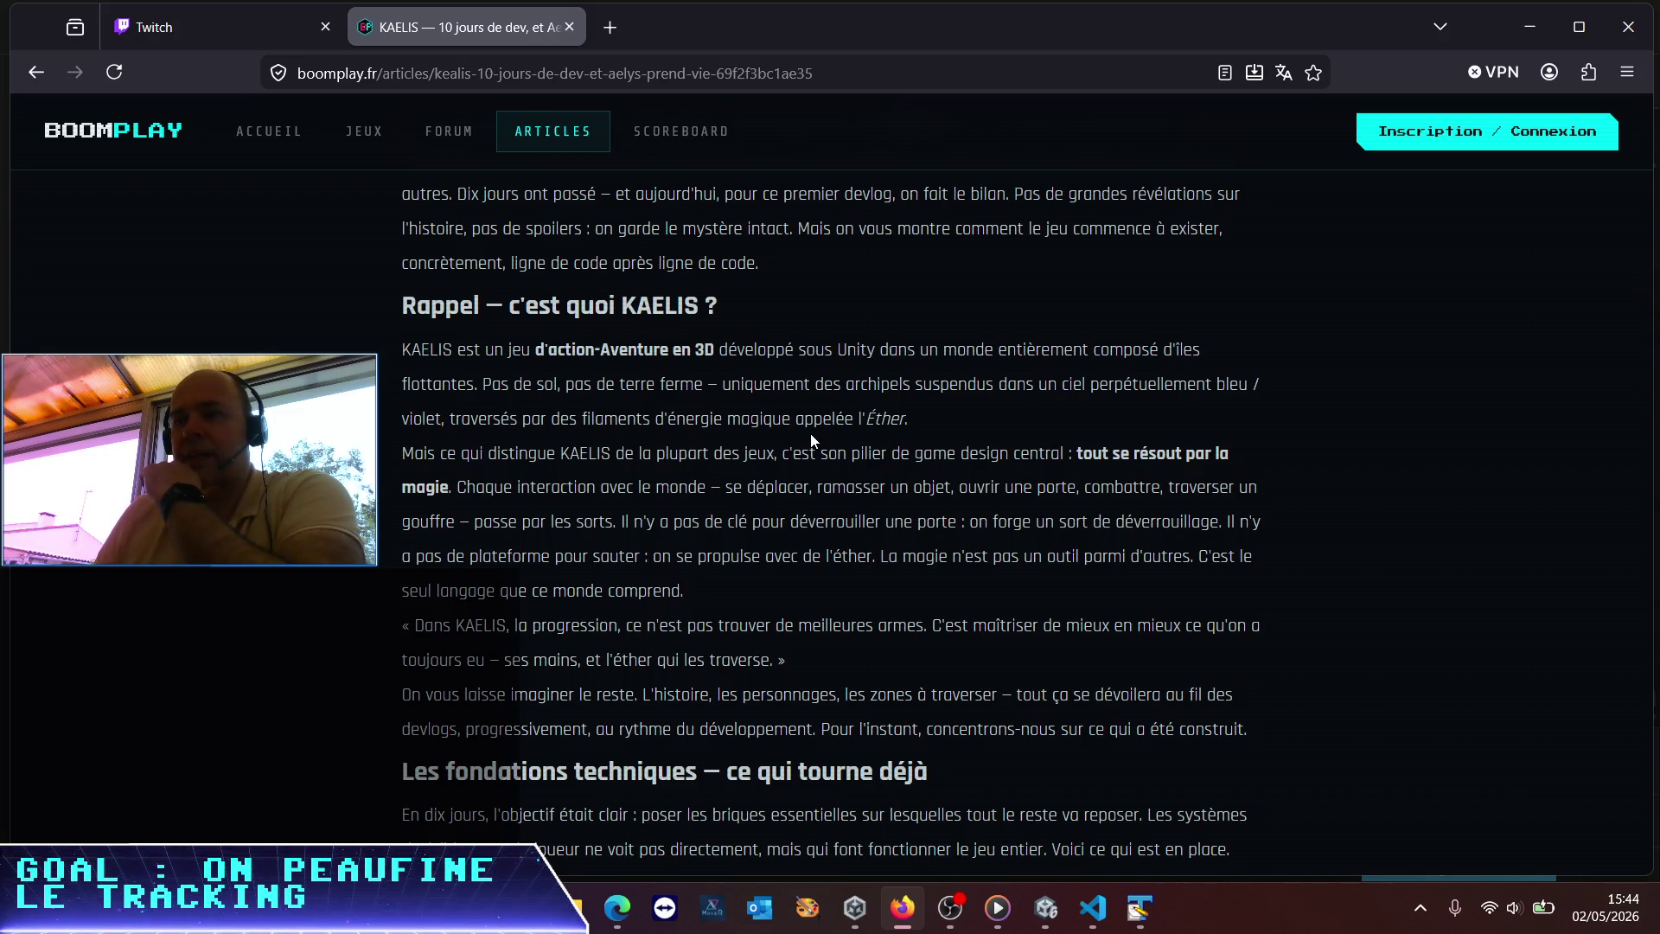
scroll(811, 433, down, 2)
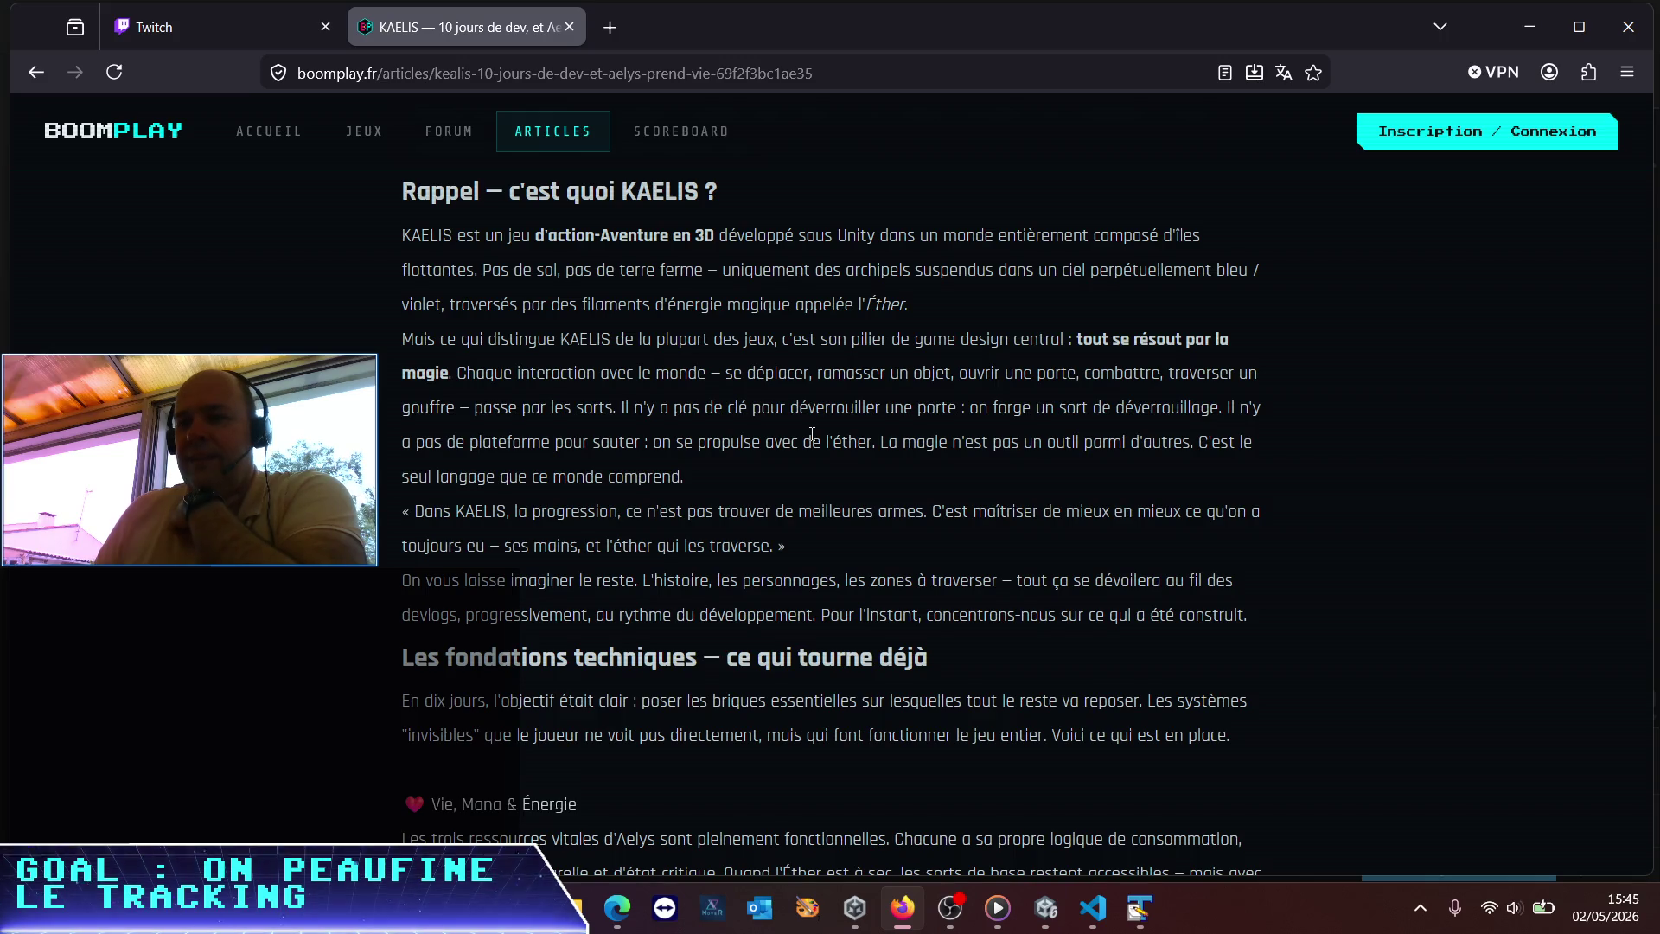
scroll(811, 434, down, 2)
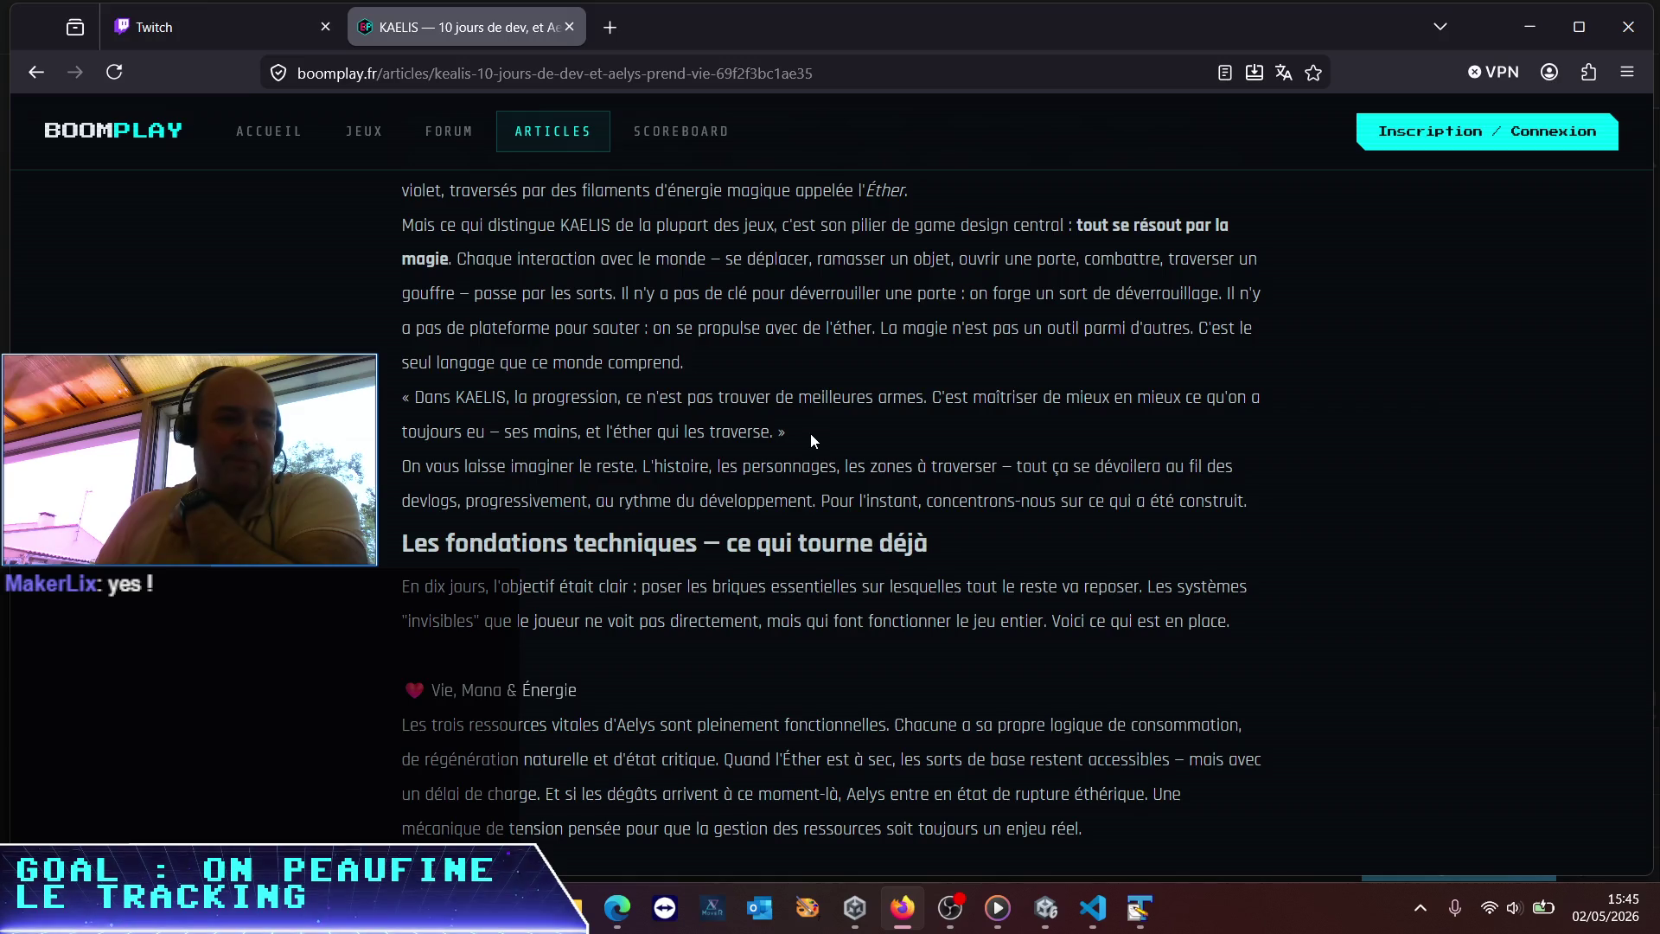
scroll(811, 434, down, 6)
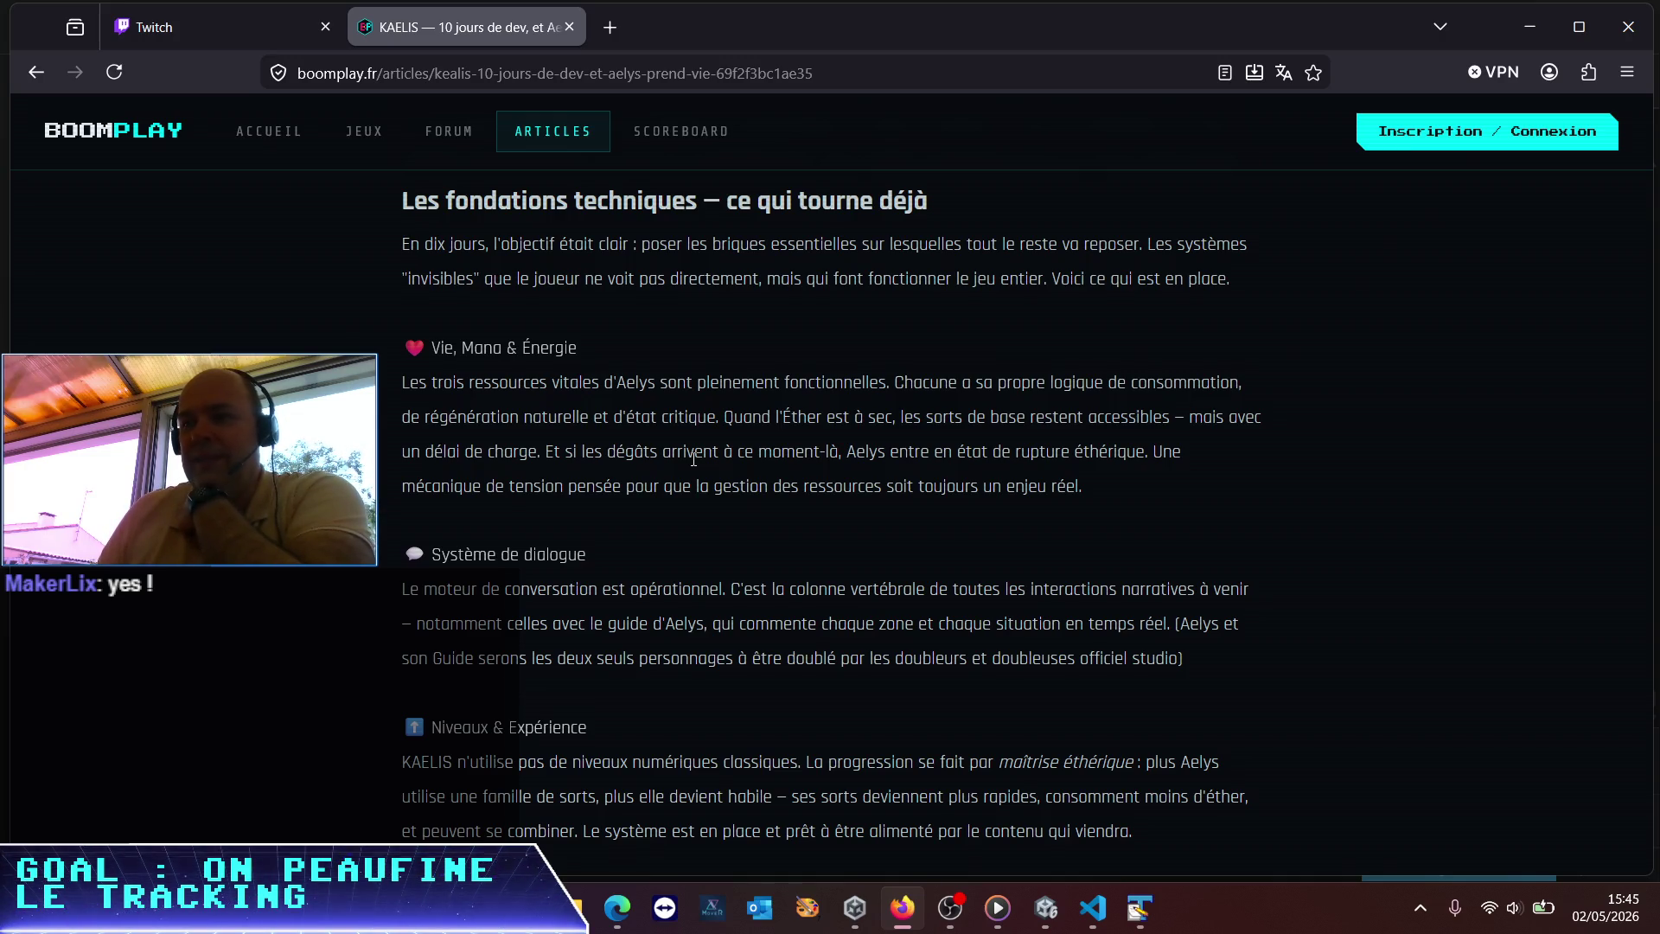
Read on to 'Aelys – jouable !' and select the Unity 6 LTS, HDRP, VFX Graph stack line
scroll(693, 458, down, 3)
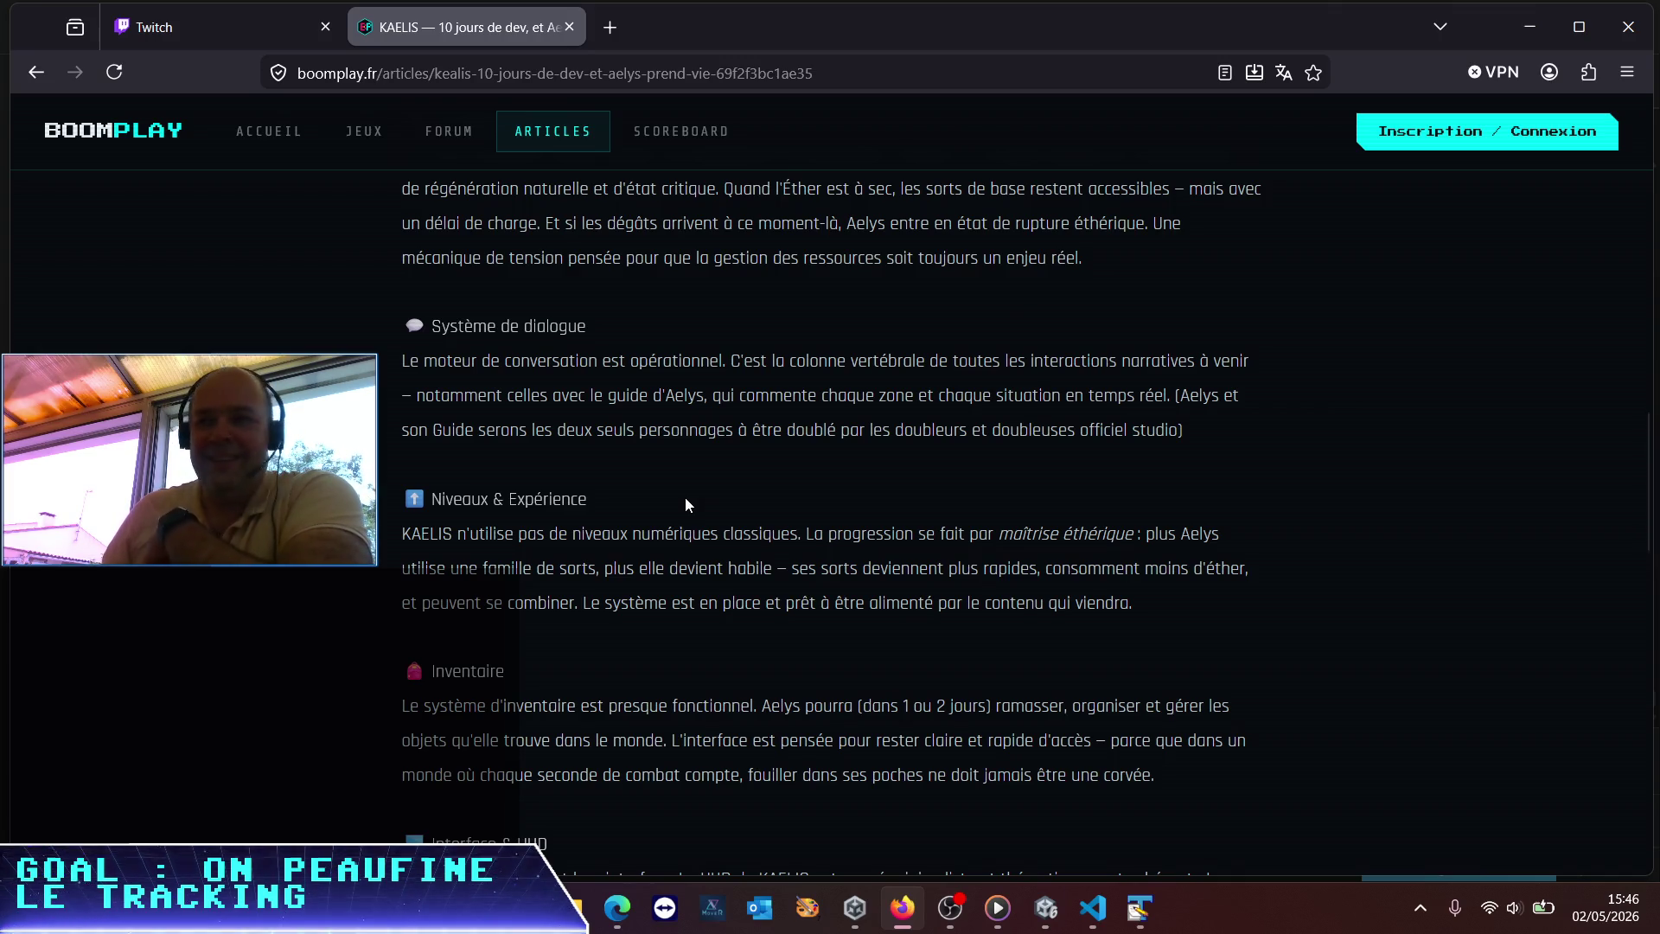
scroll(685, 499, down, 3)
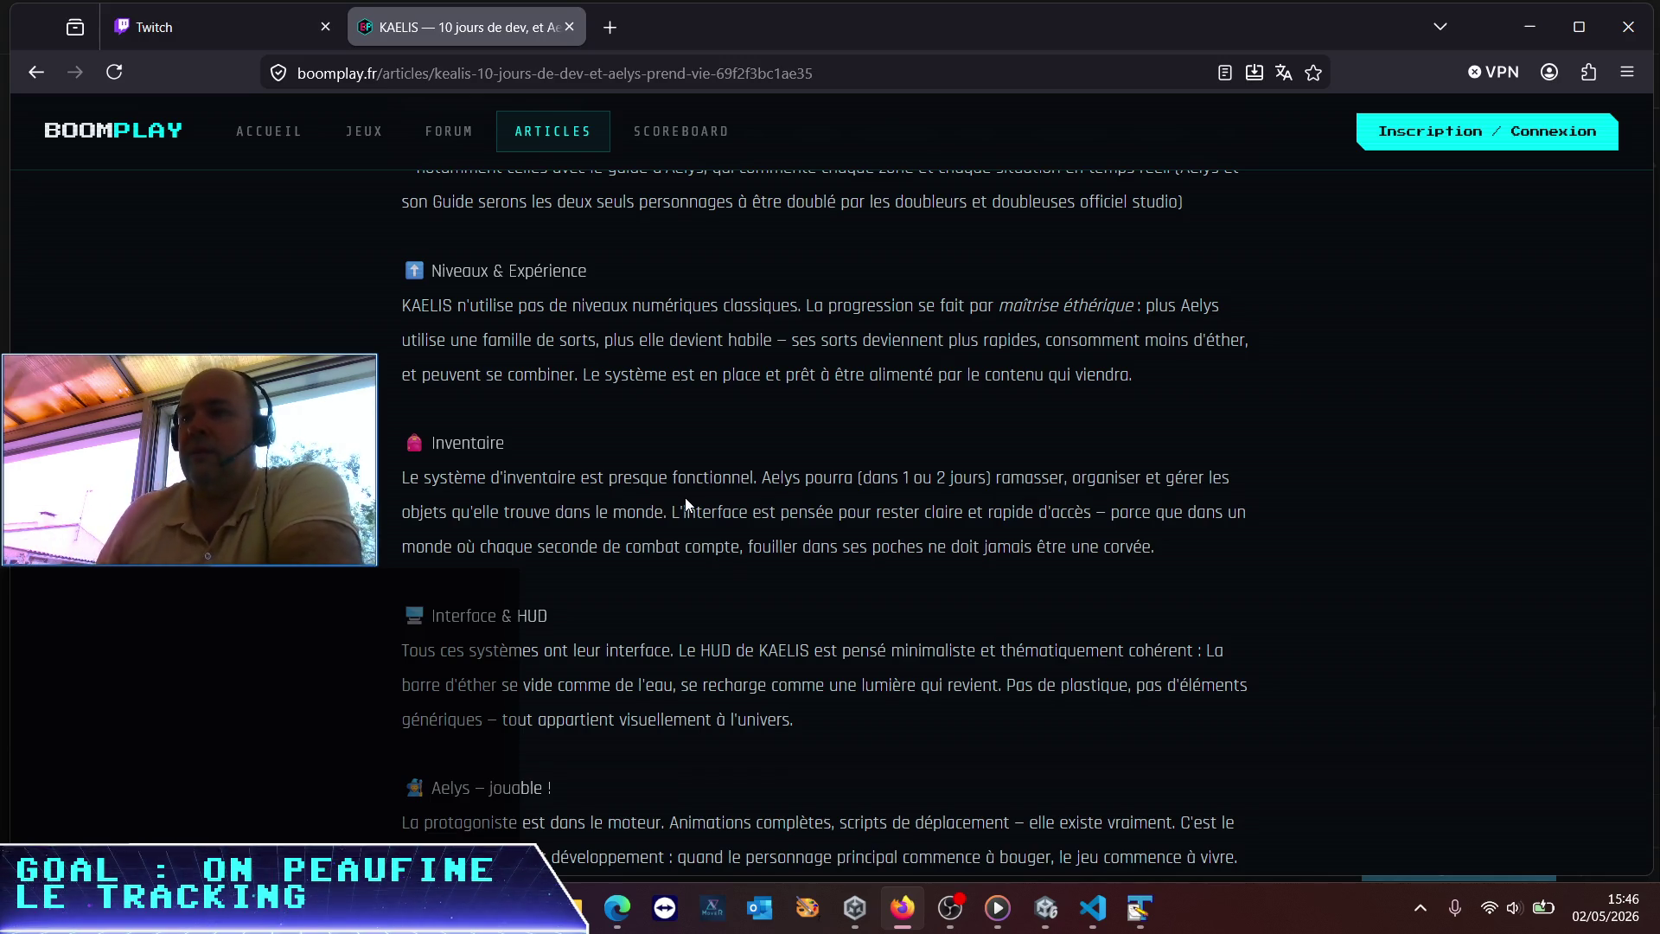
scroll(973, 412, down, 2)
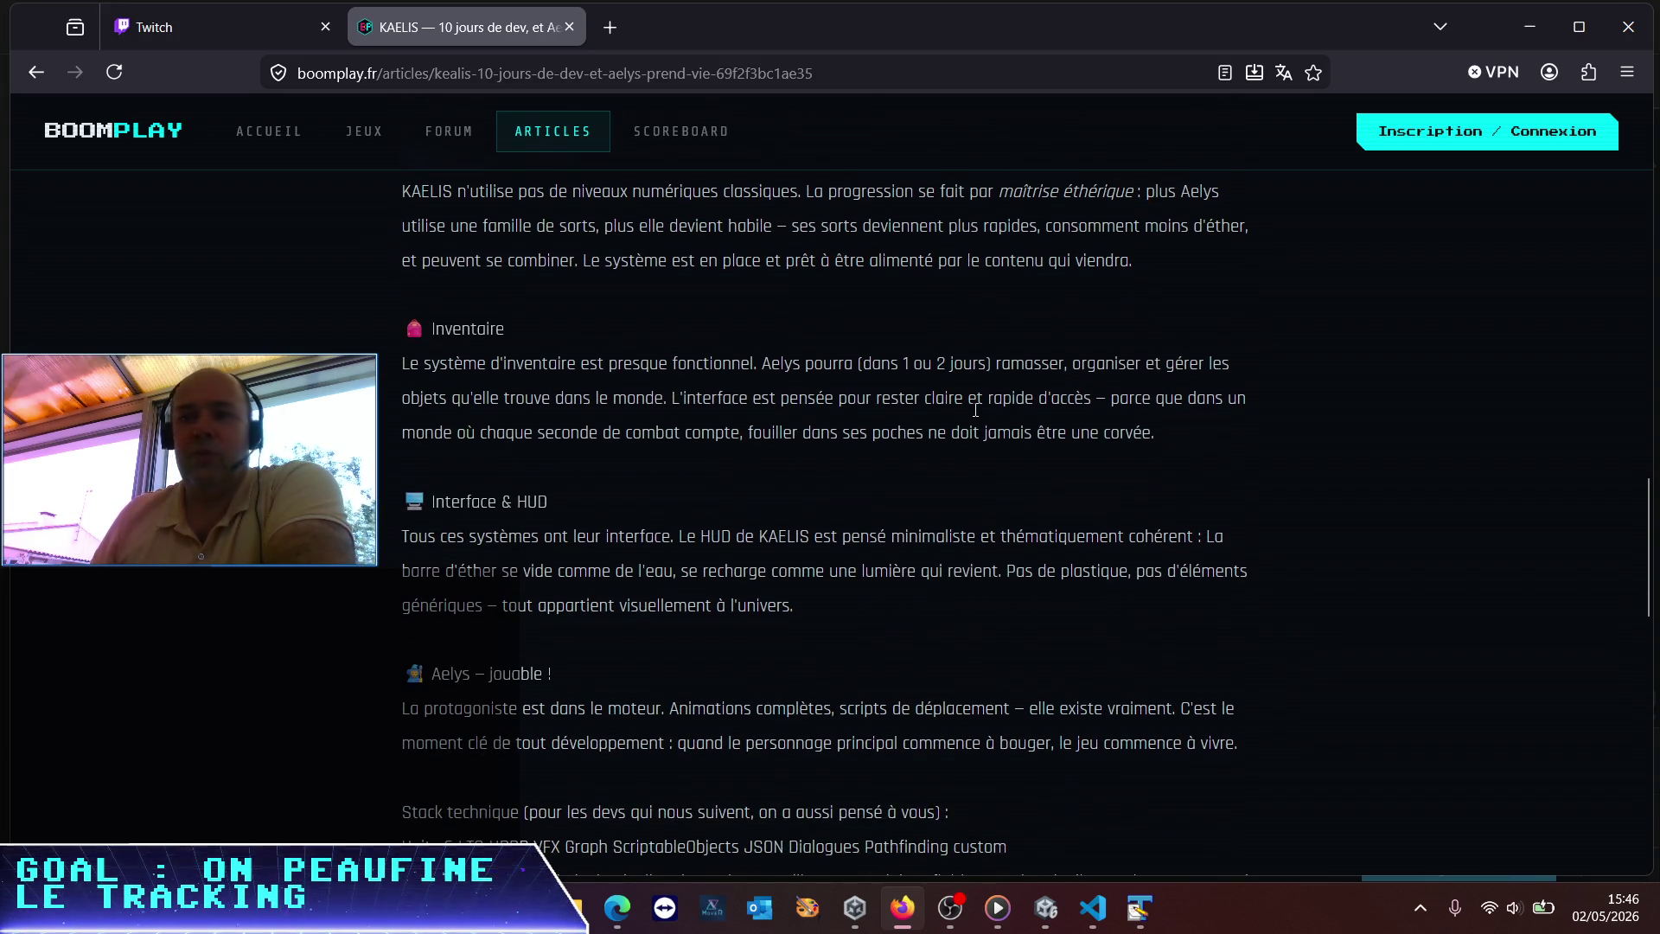
scroll(975, 409, down, 2)
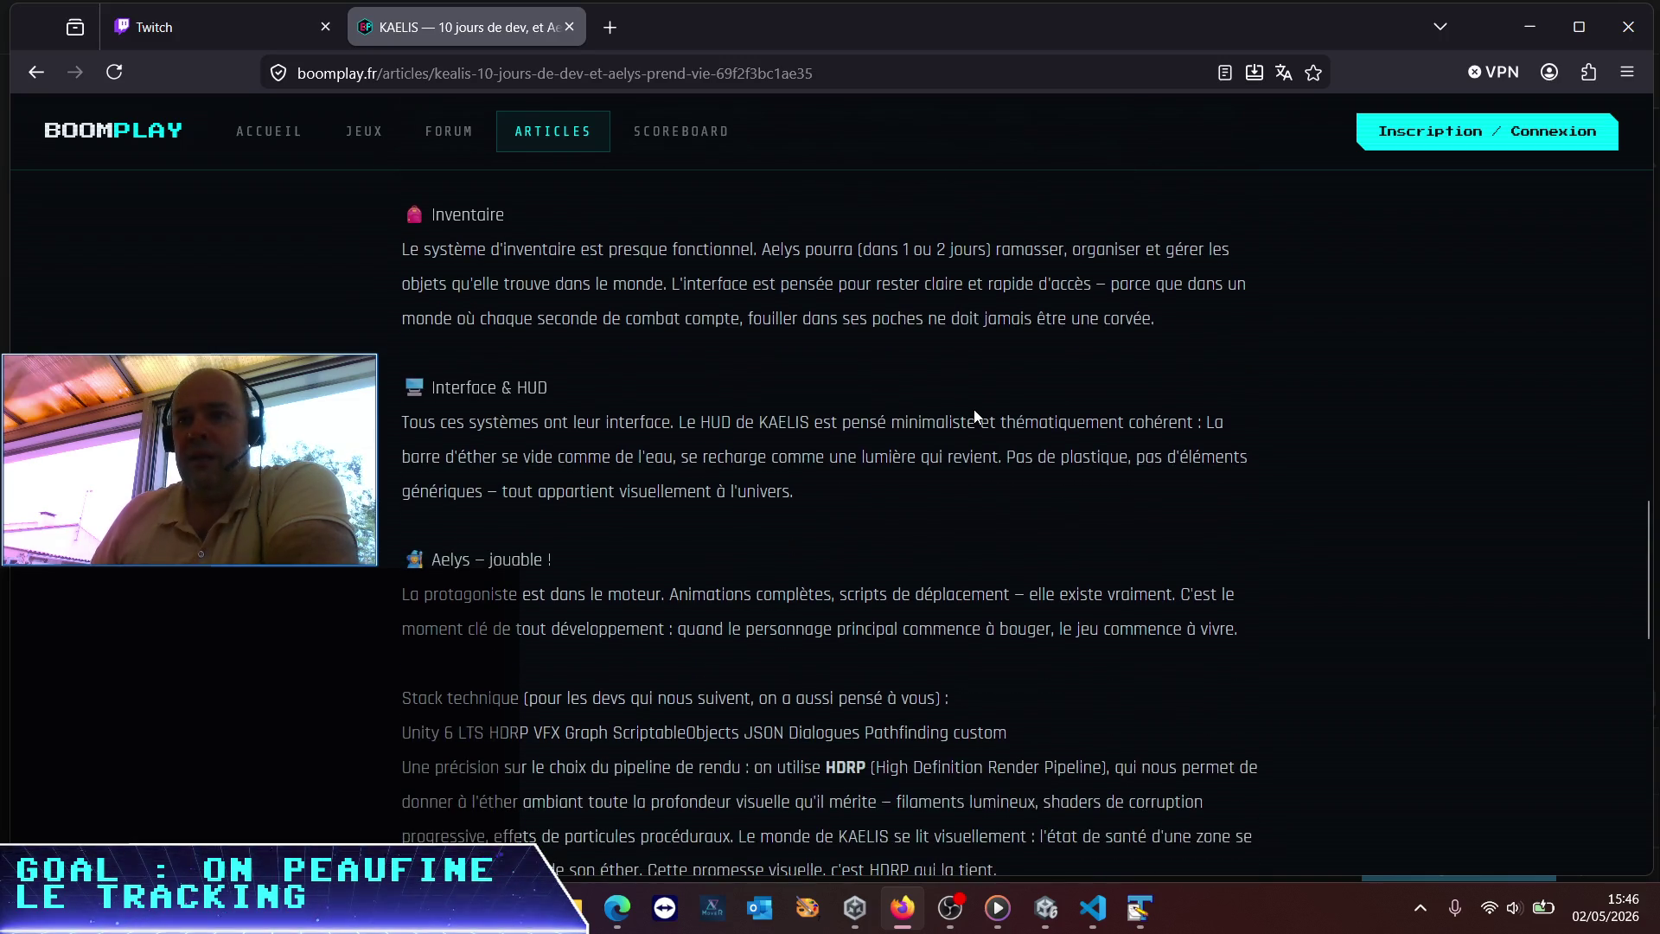
scroll(974, 417, down, 2)
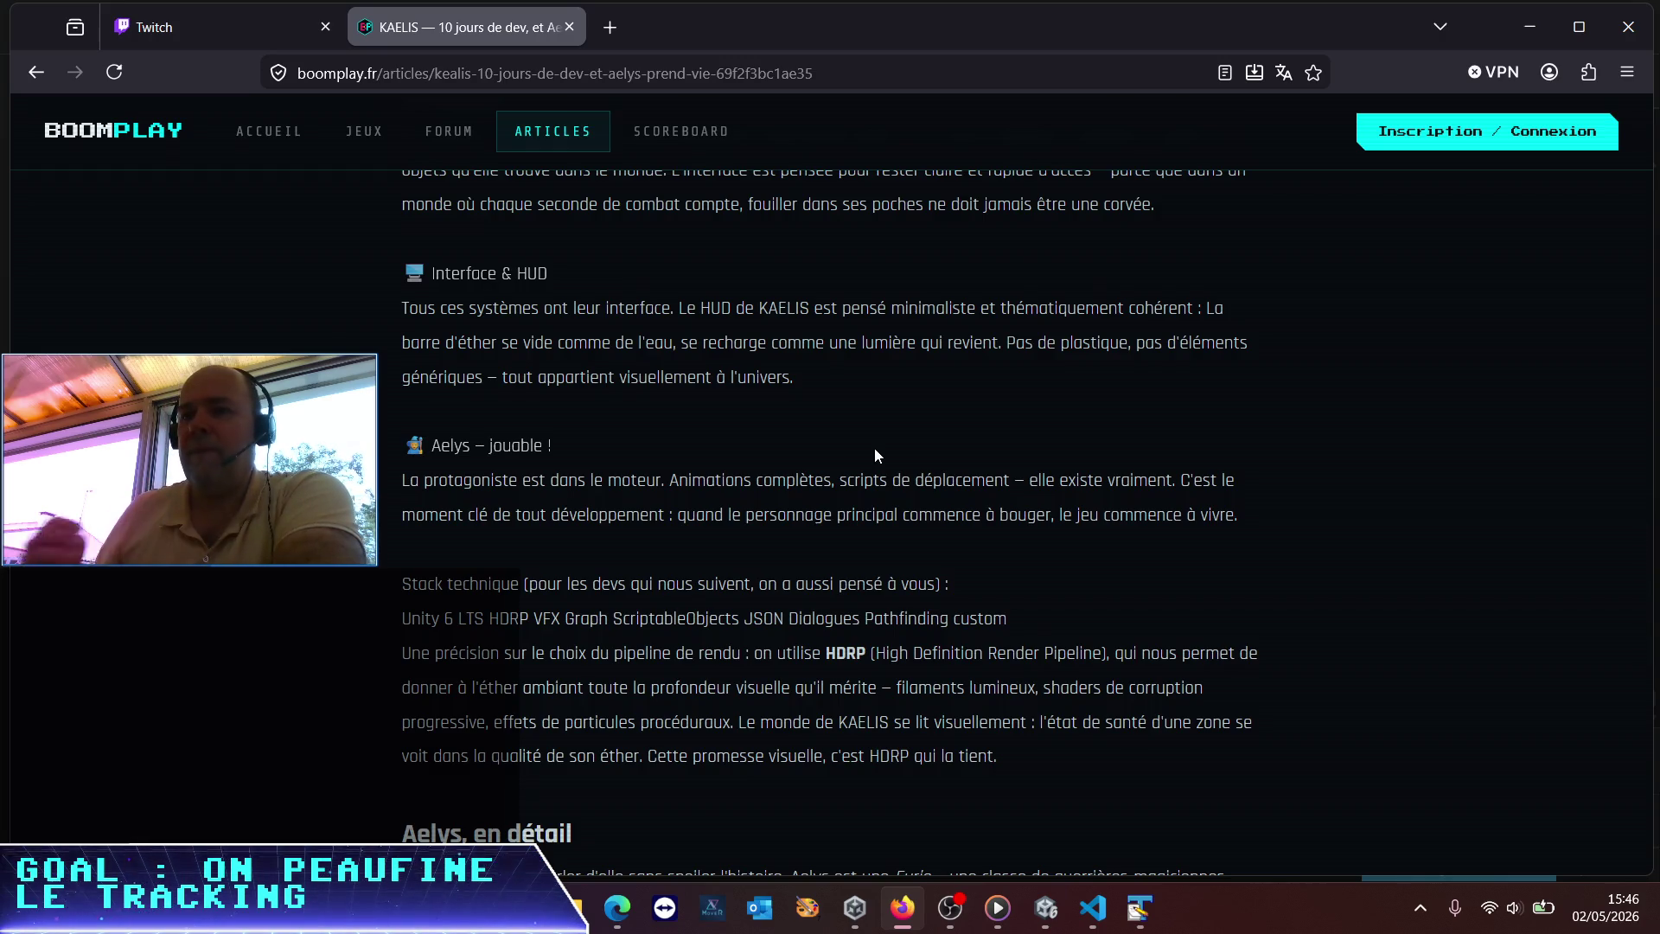
scroll(772, 476, down, 2)
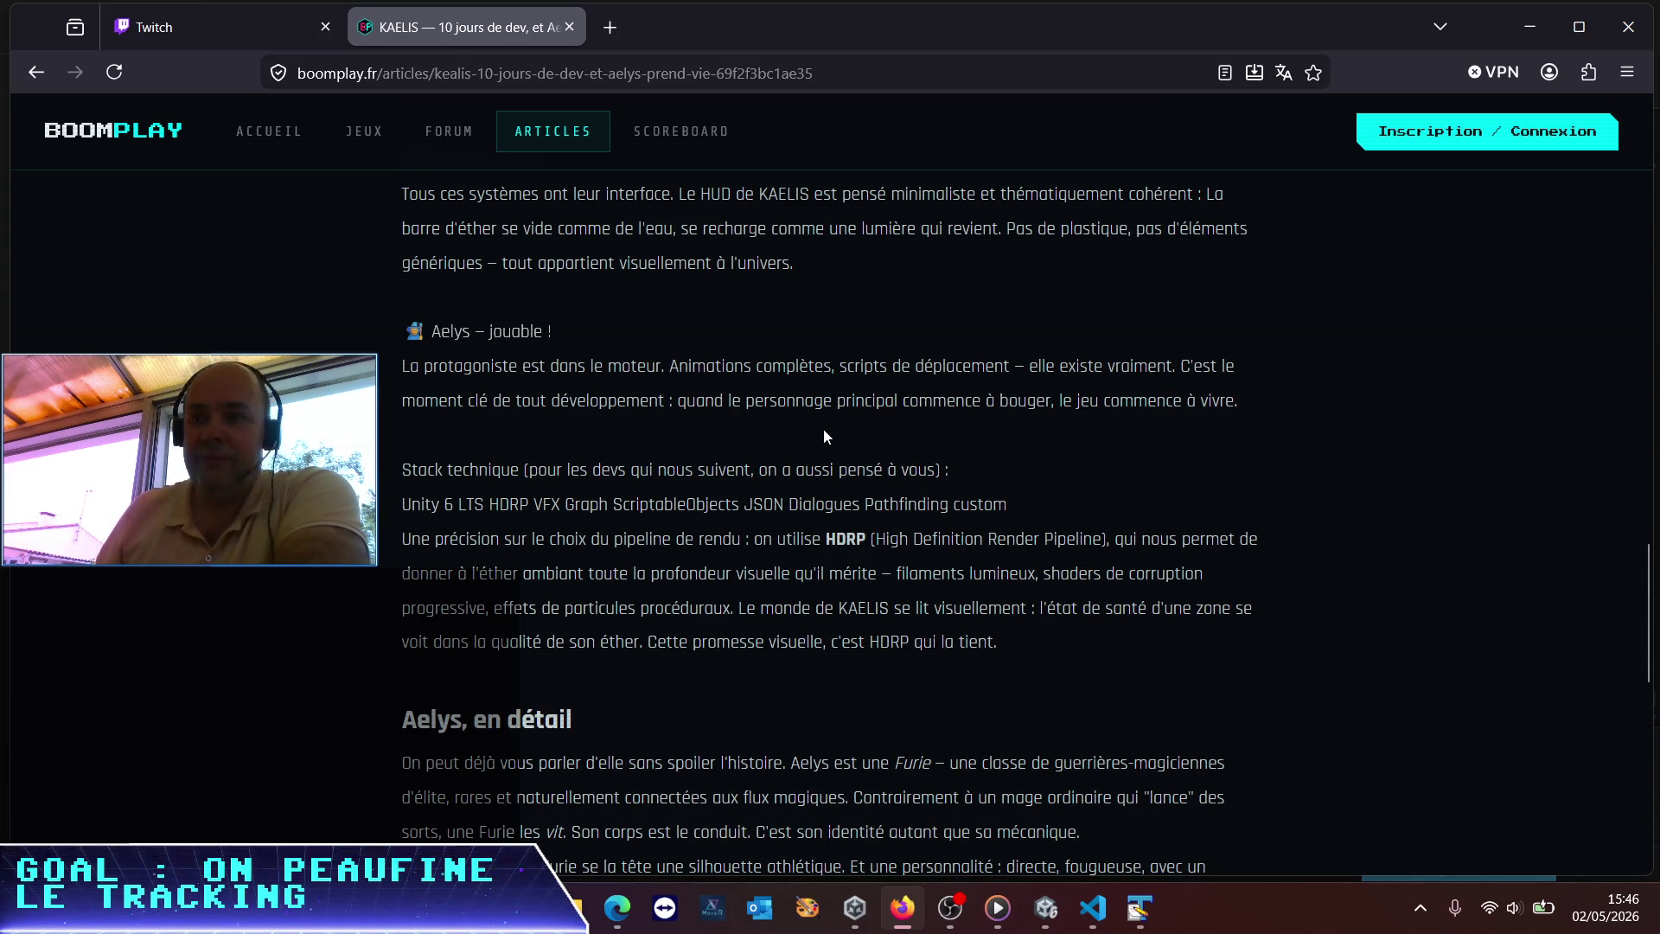
scroll(823, 429, down, 2)
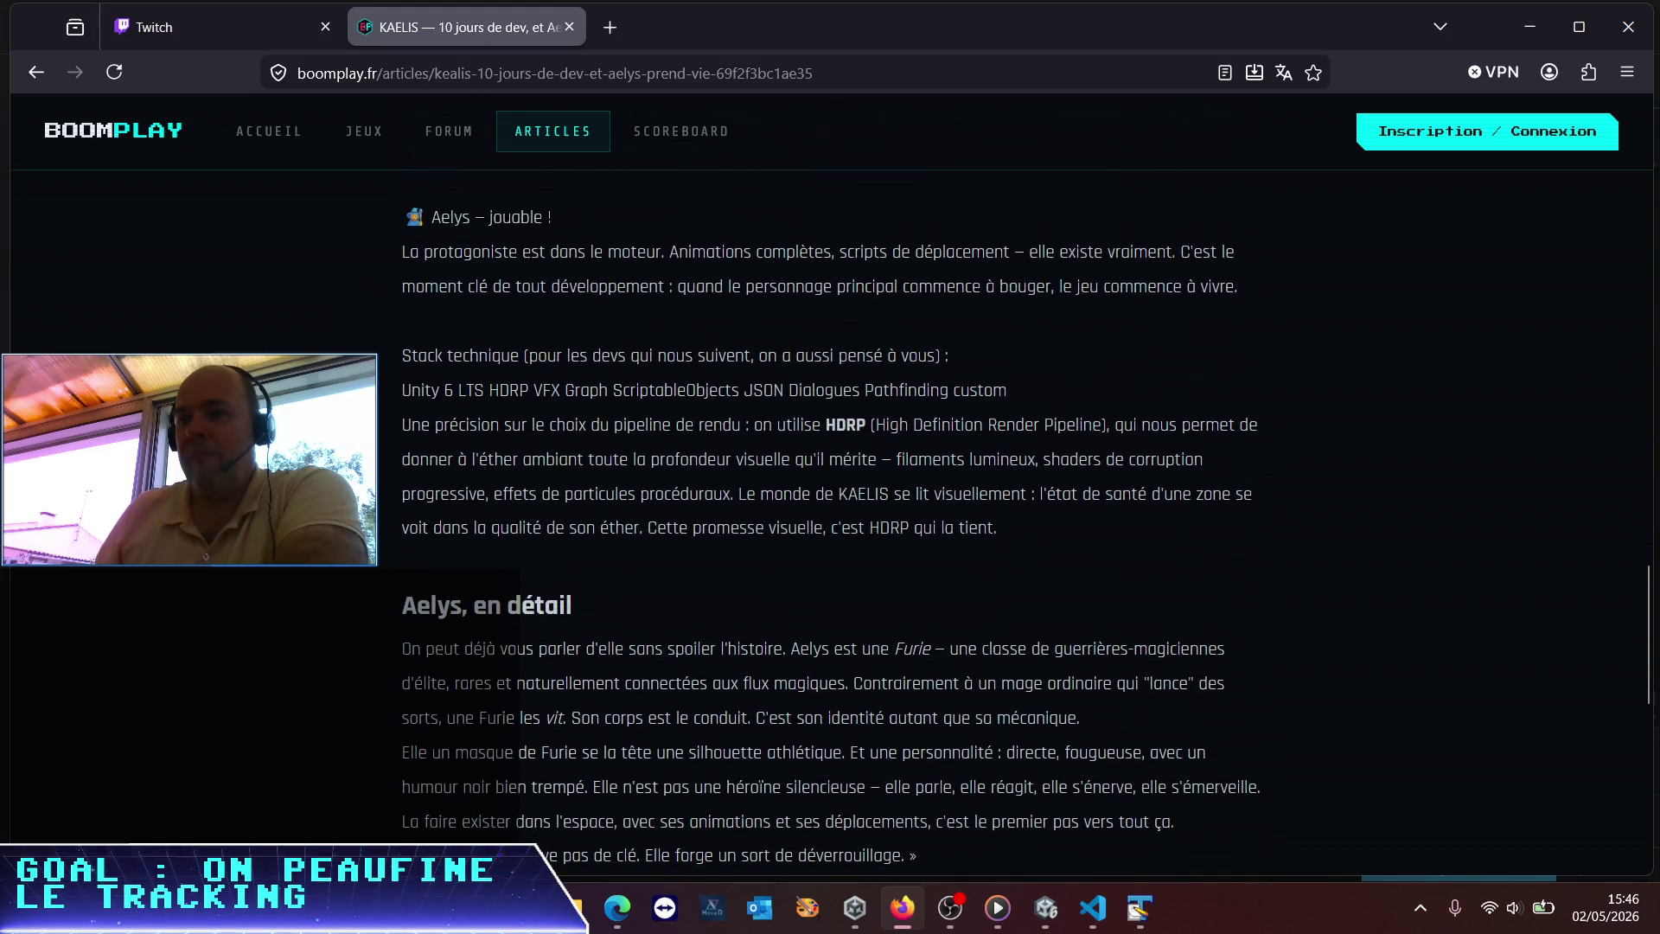
mouse_move(417, 391)
mouse_down()
mouse_move(713, 425)
mouse_move(918, 426)
mouse_move(908, 389)
mouse_move(1103, 385)
mouse_up()
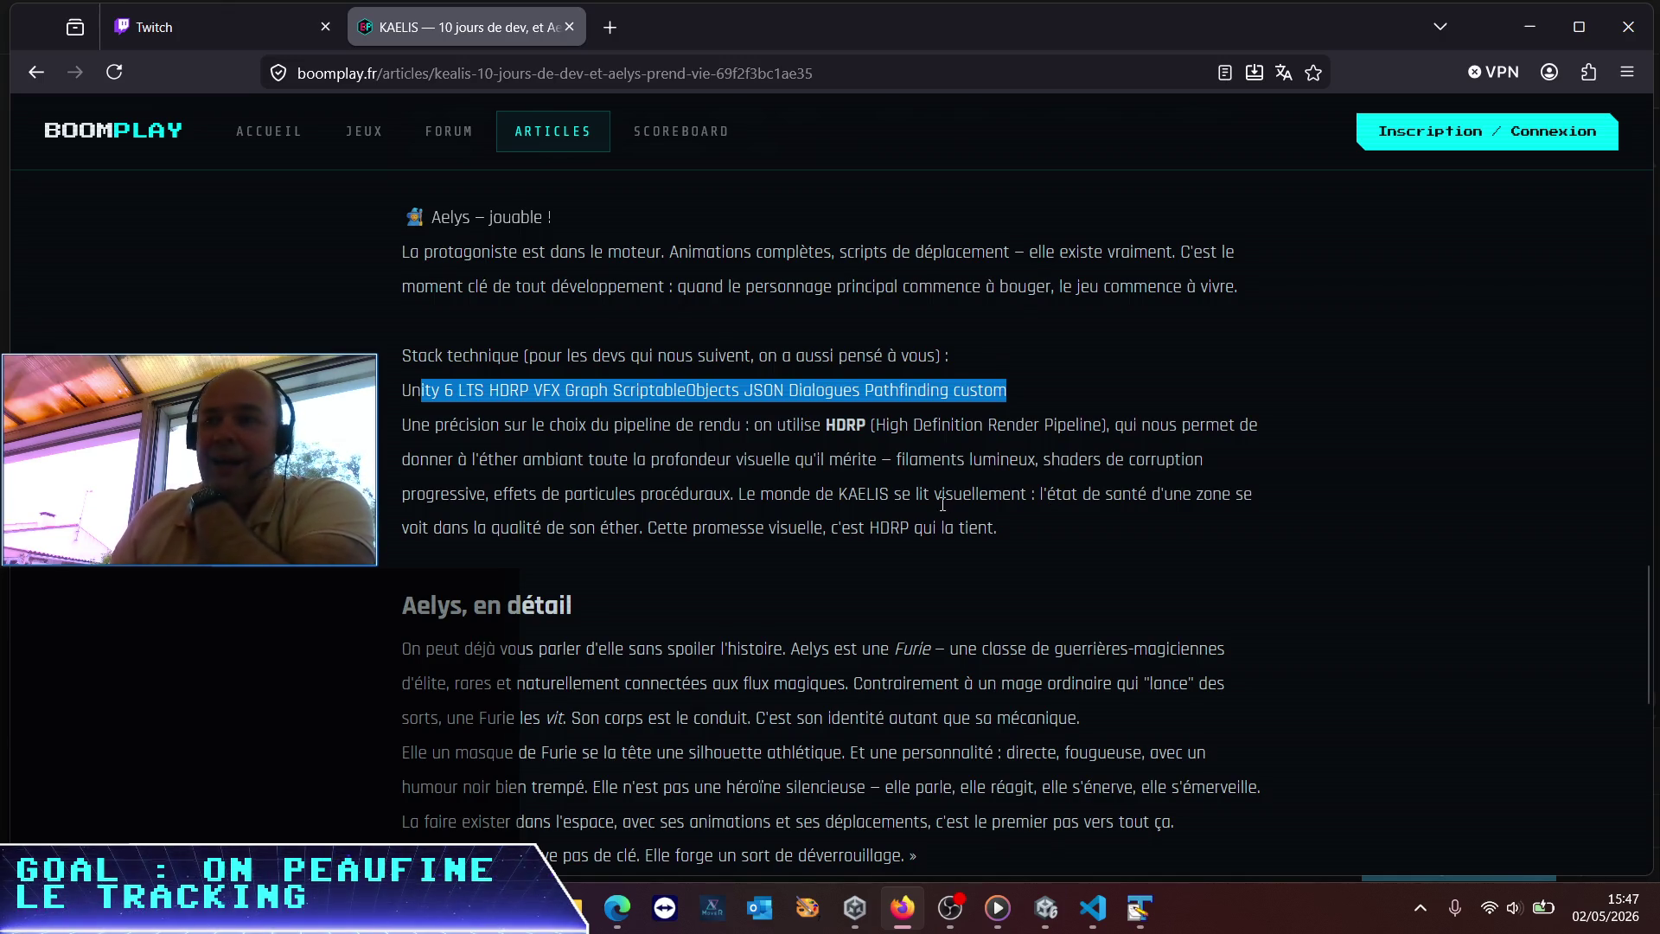
Read down to 'Ce qui arrive ensuite', then scroll back up toward the article's title
scroll(889, 554, down, 3)
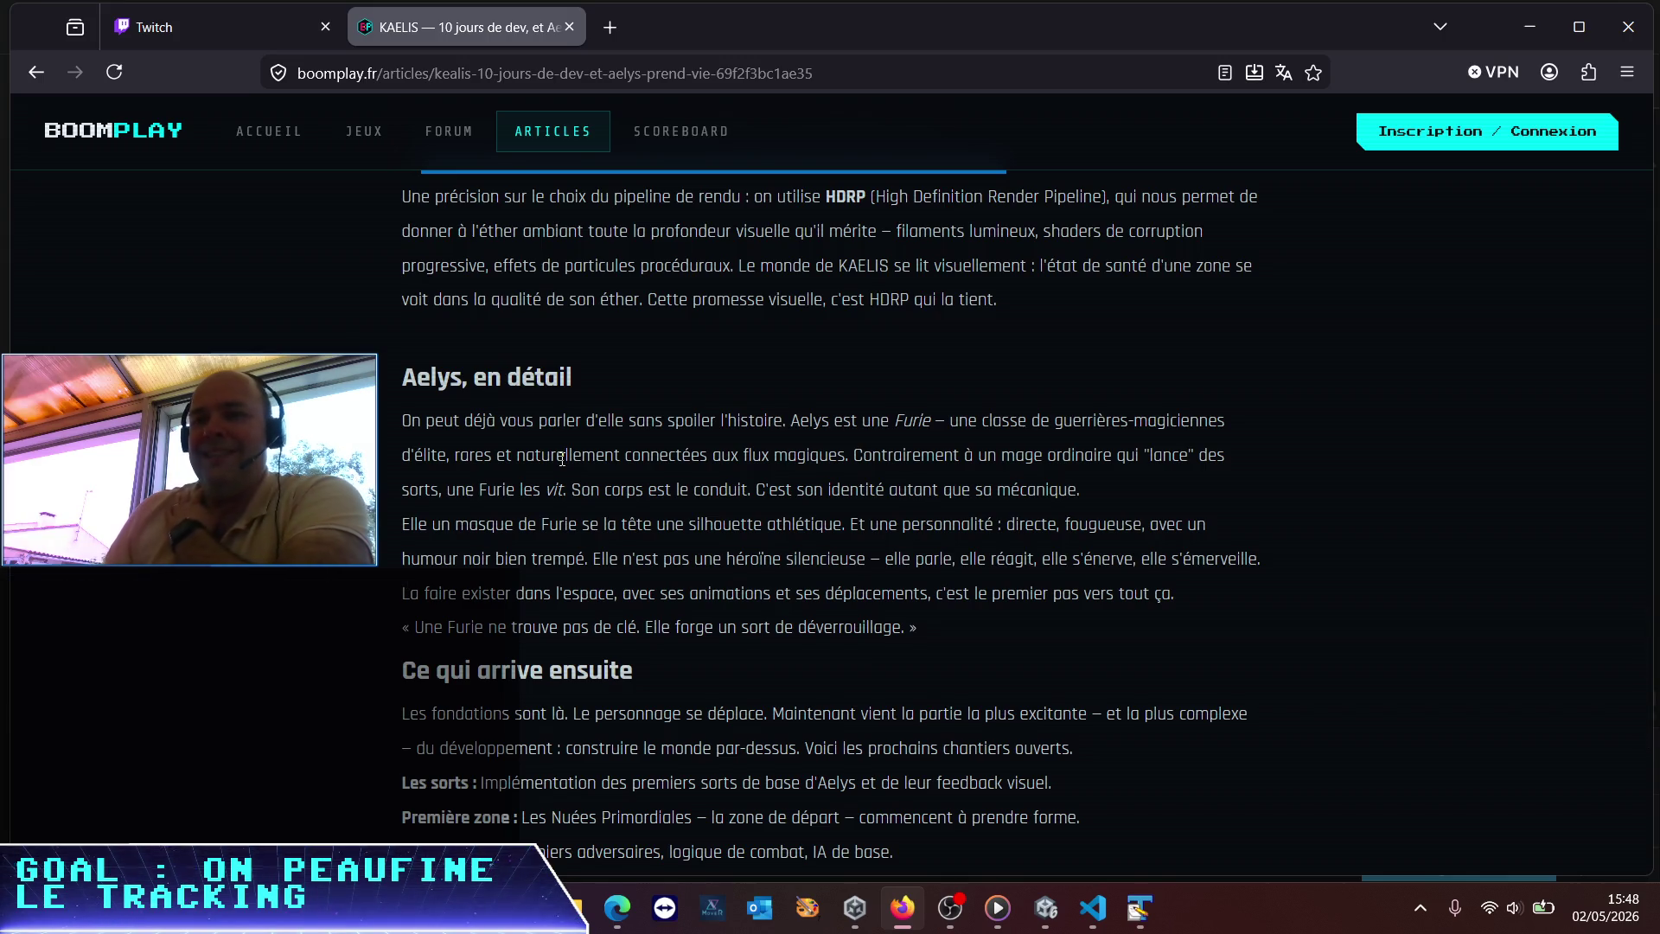
scroll(562, 458, down, 3)
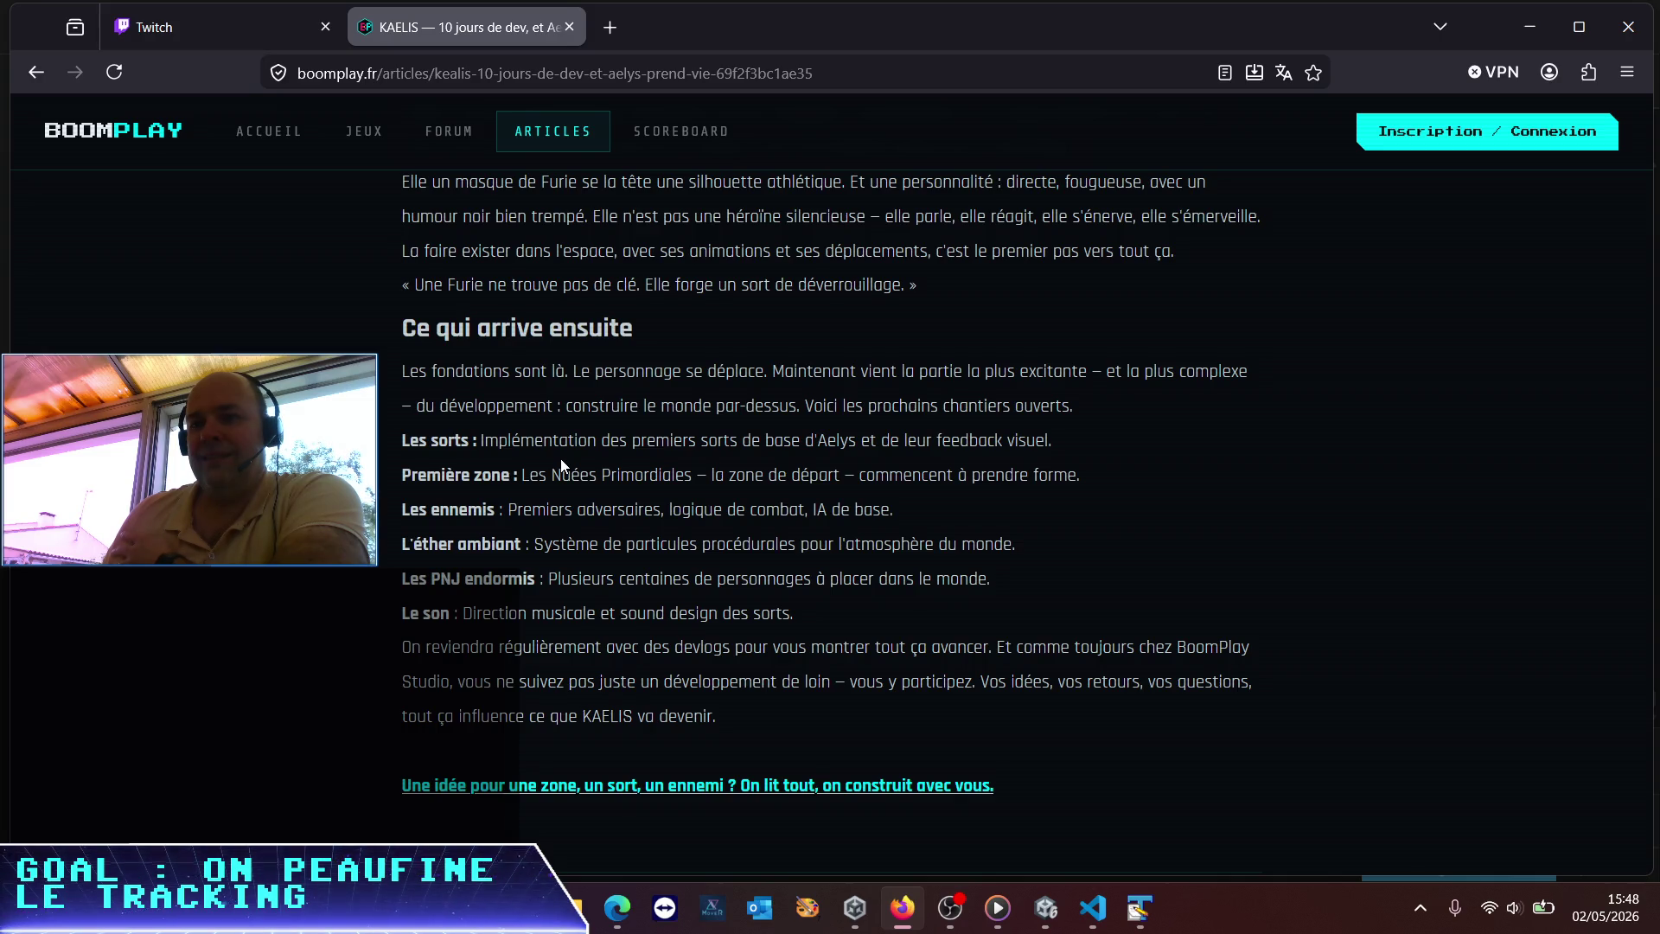
scroll(560, 466, up, 15)
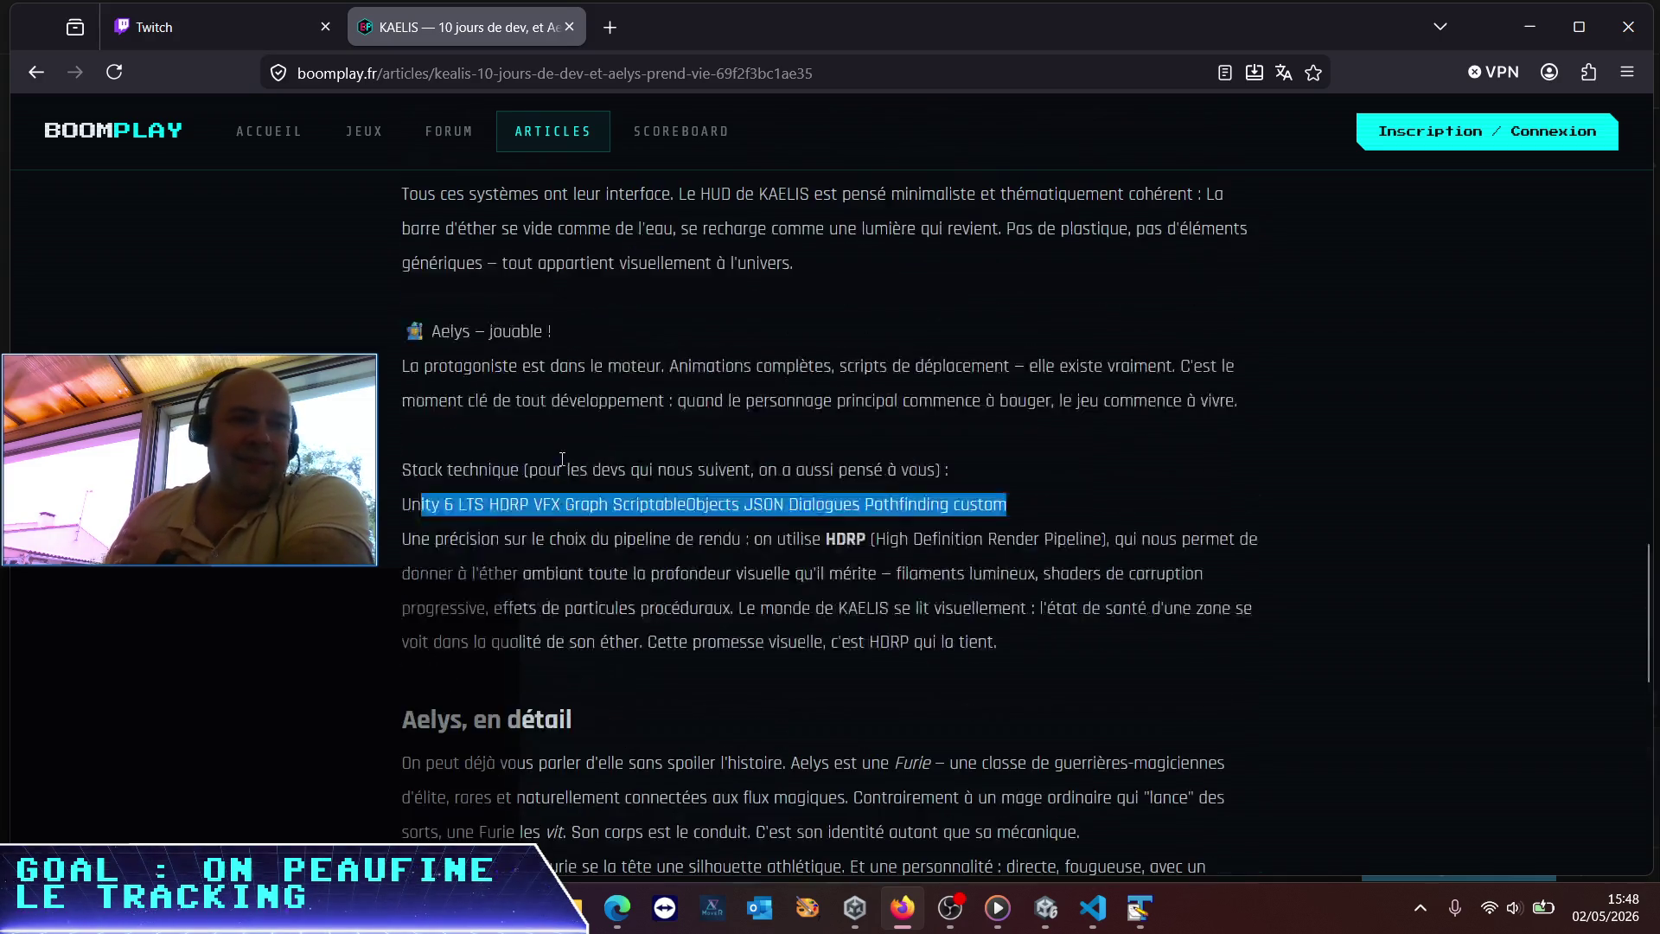
scroll(560, 465, up, 15)
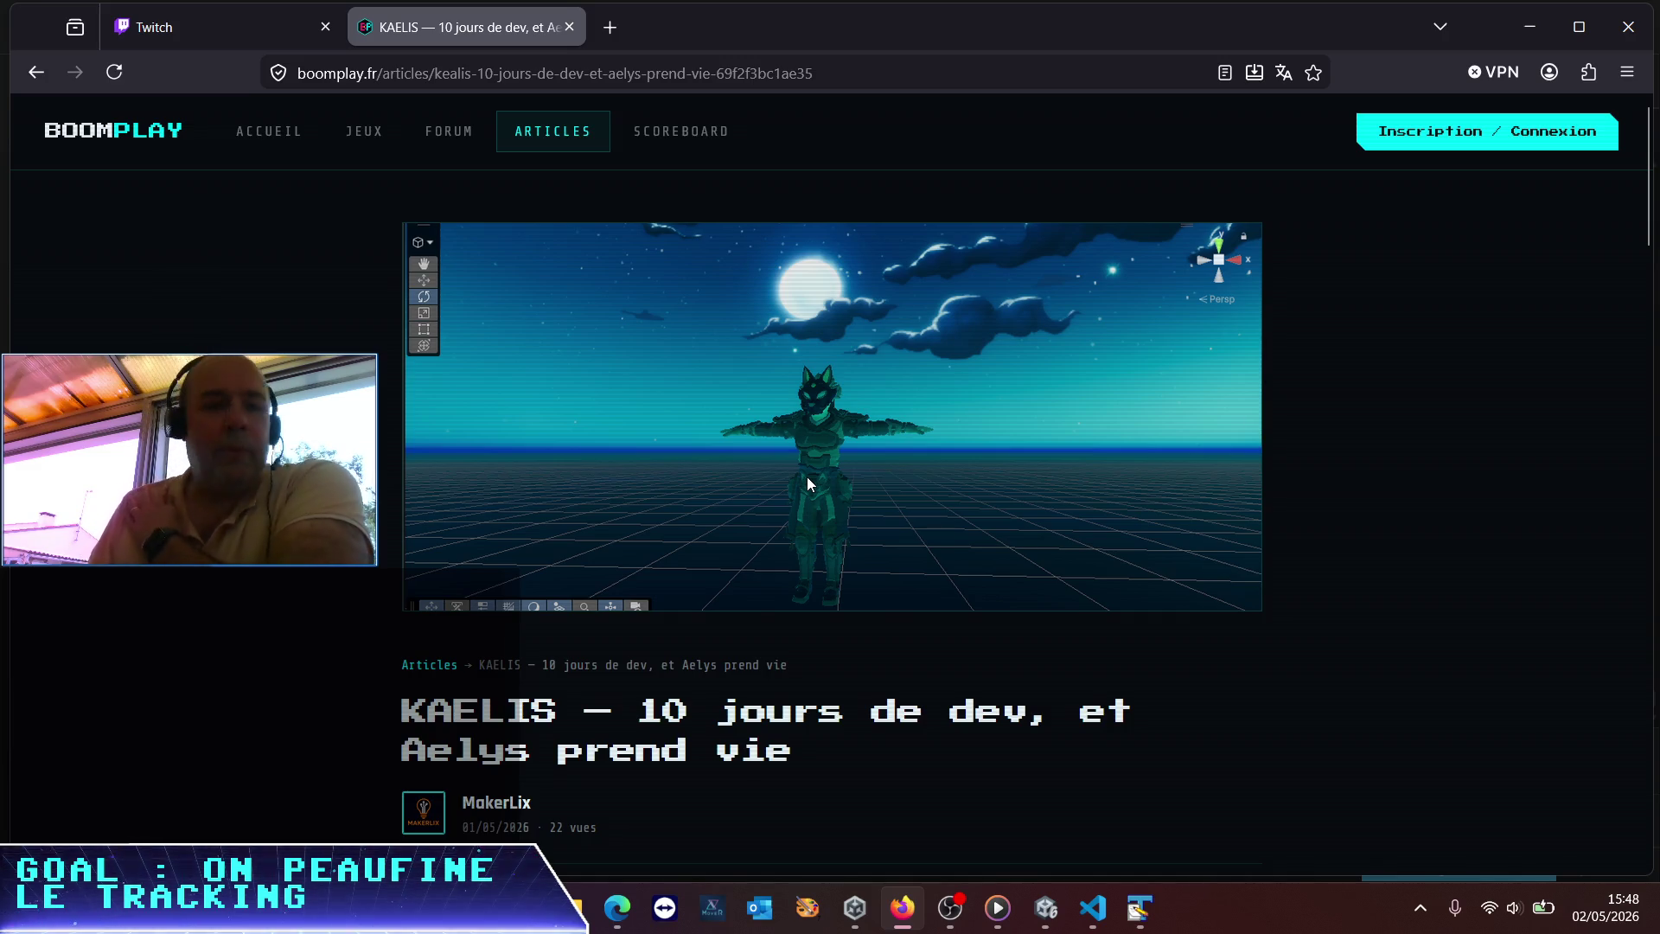
scroll(802, 460, down, 6)
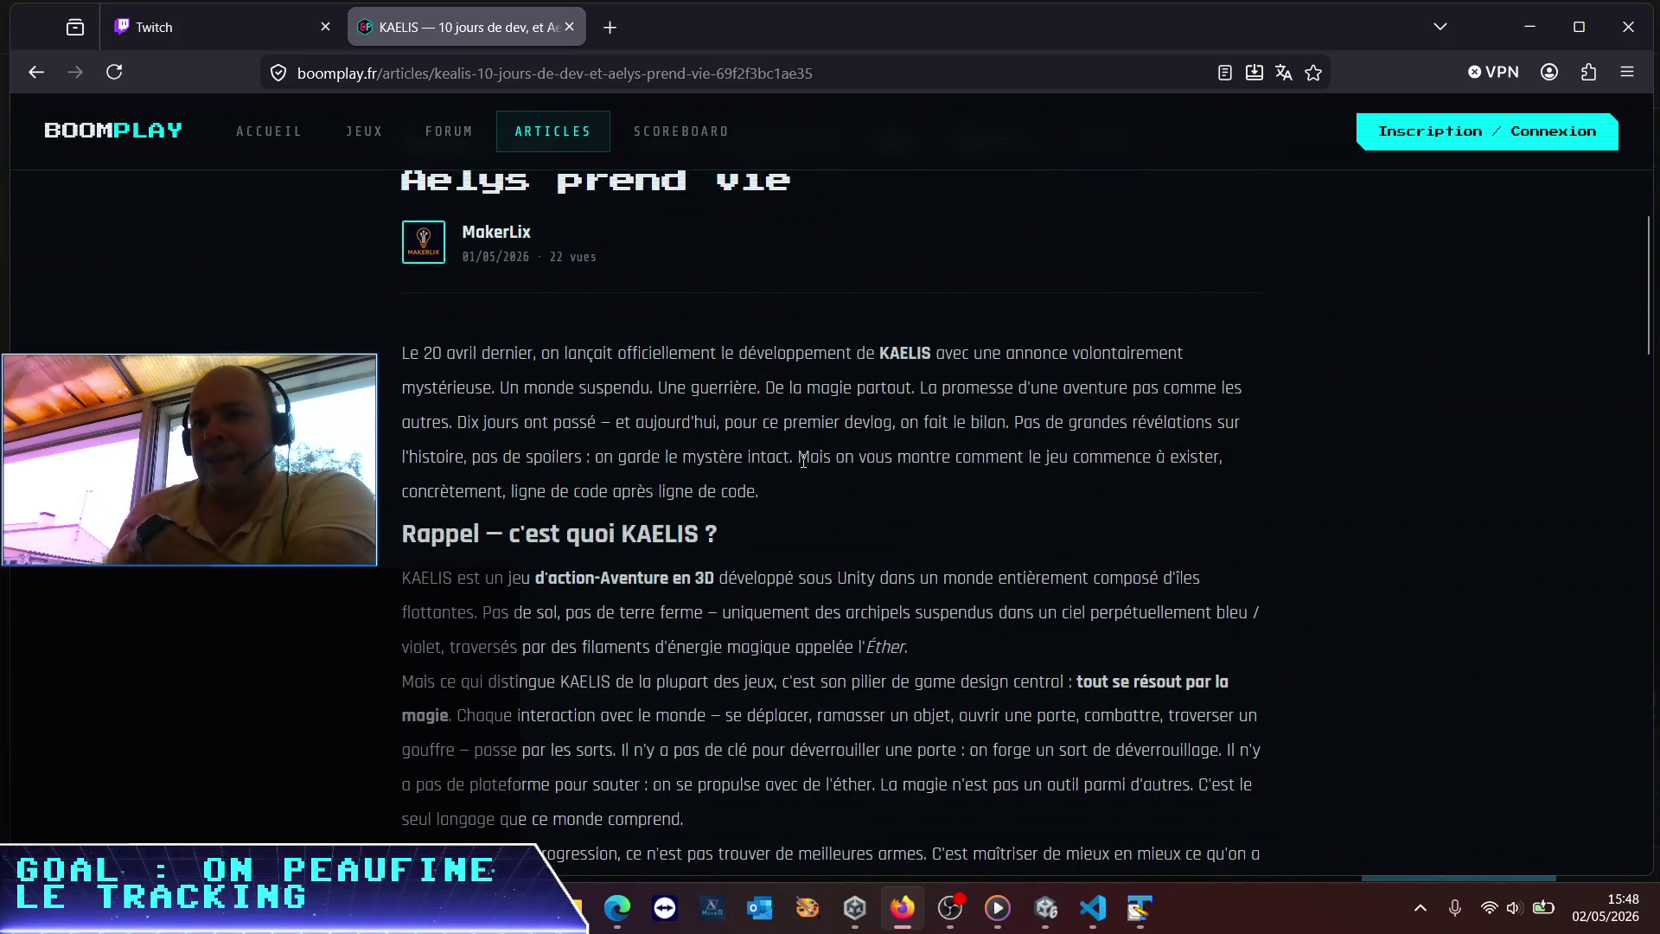
scroll(801, 460, up, 6)
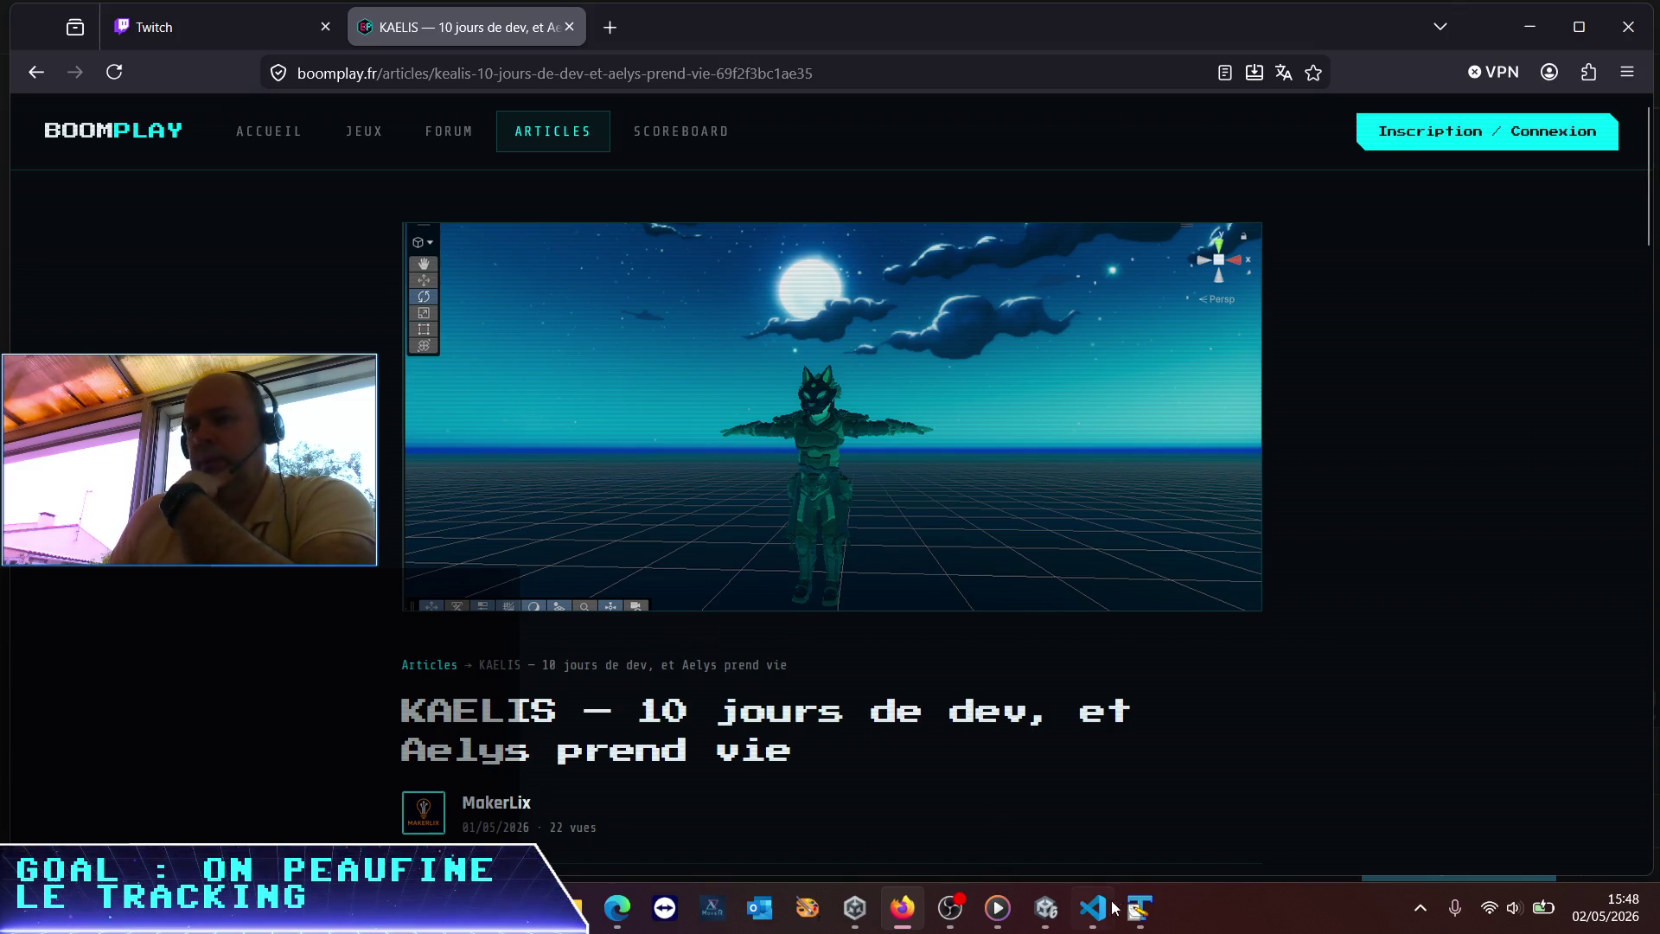
mouse_move(1092, 908)
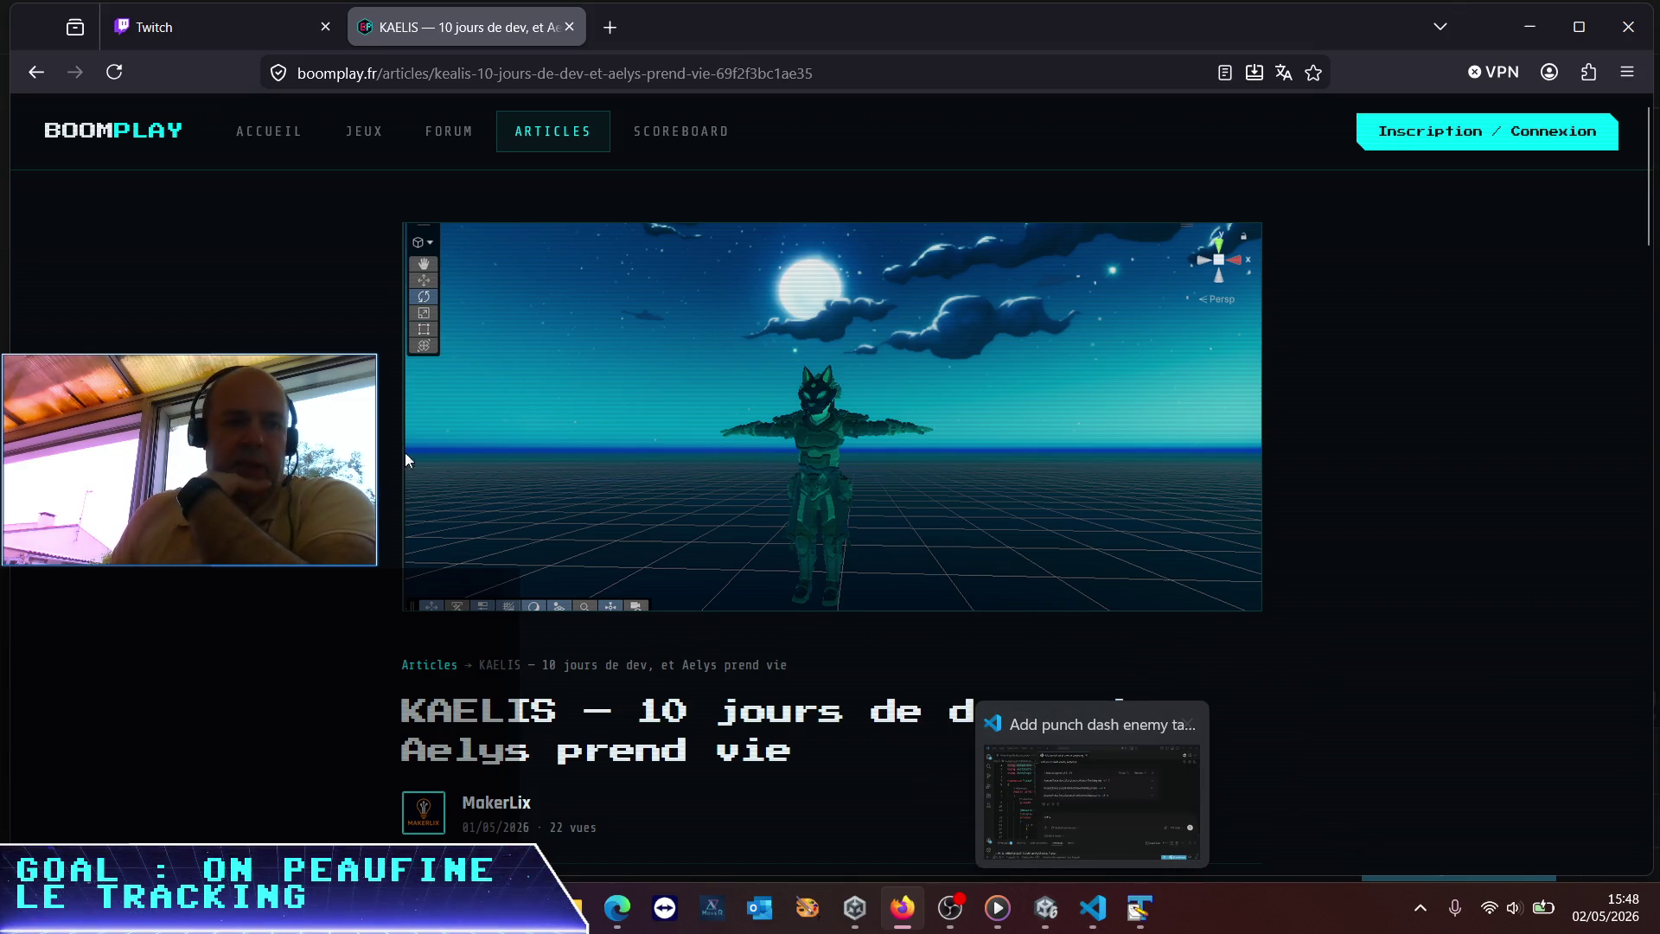
In VS Code's Codex chat, clear the stray draft from the prompt box to show the 1.4 thresholds reply
click(1091, 907)
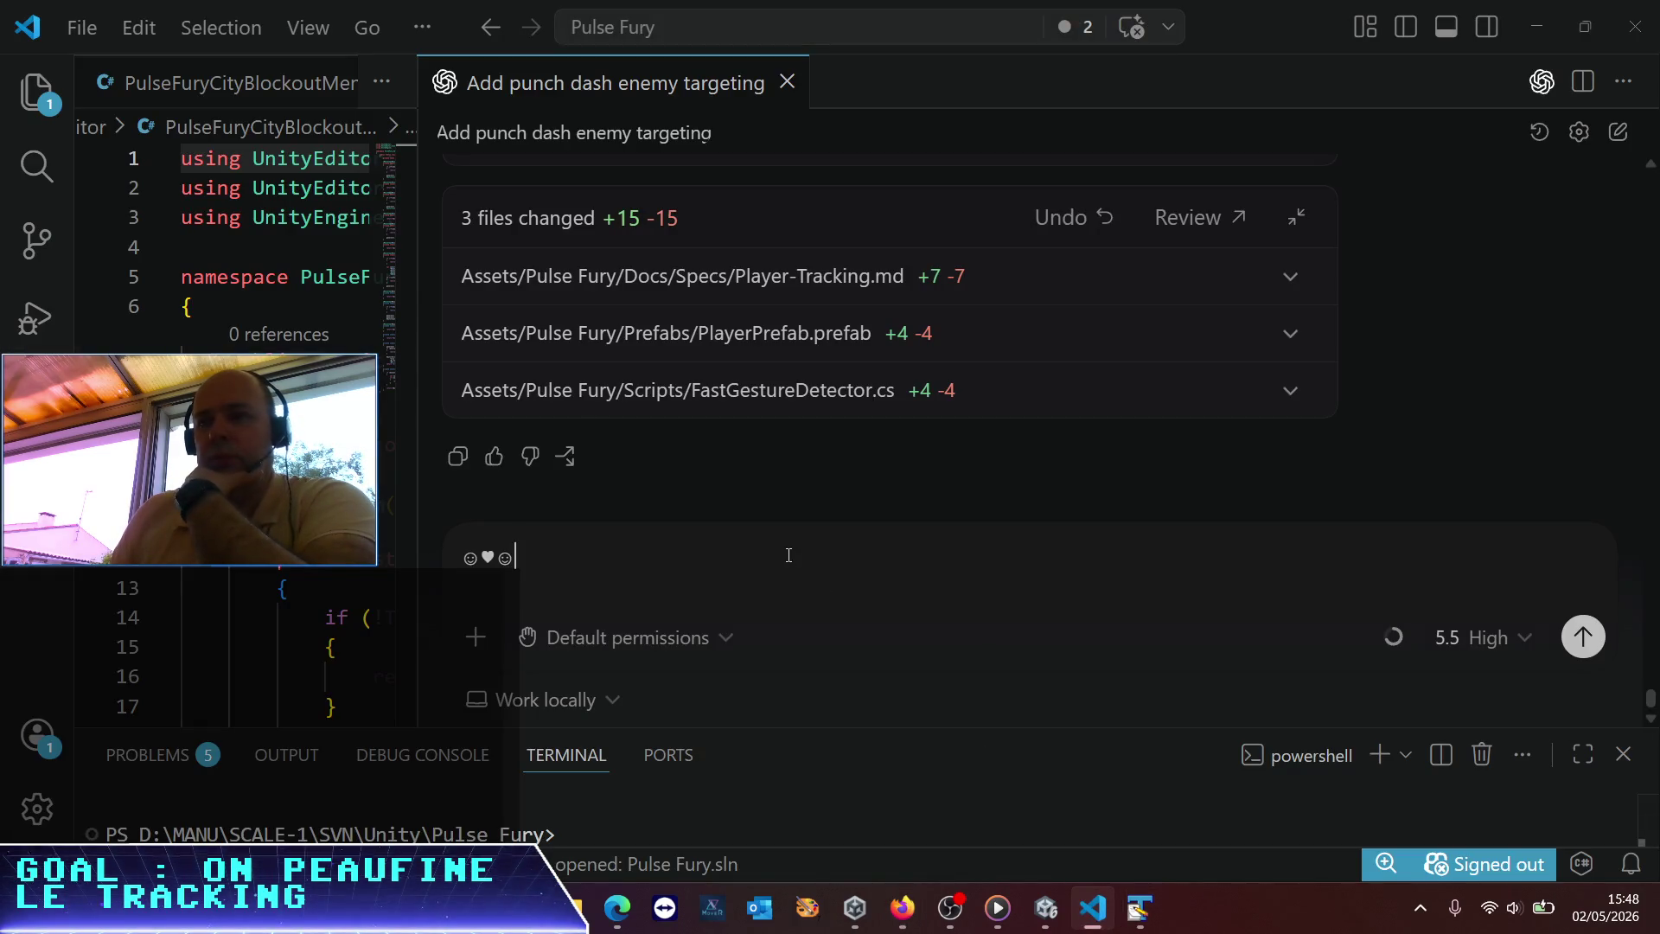
key(ctrl+a)
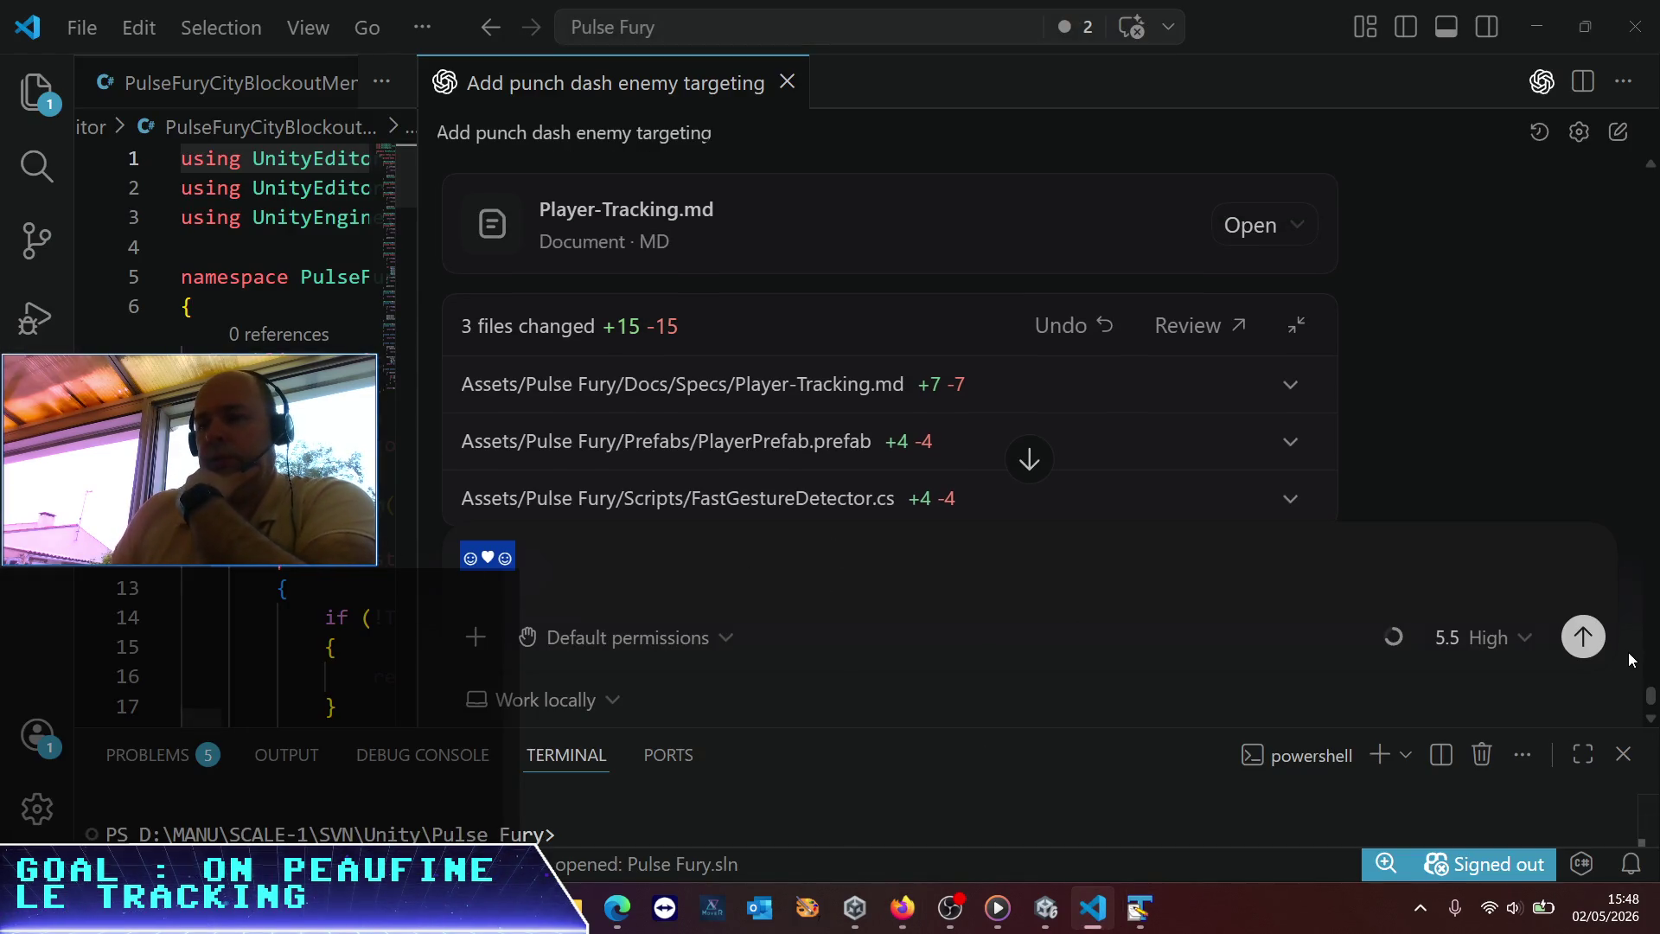
key(BackSpace)
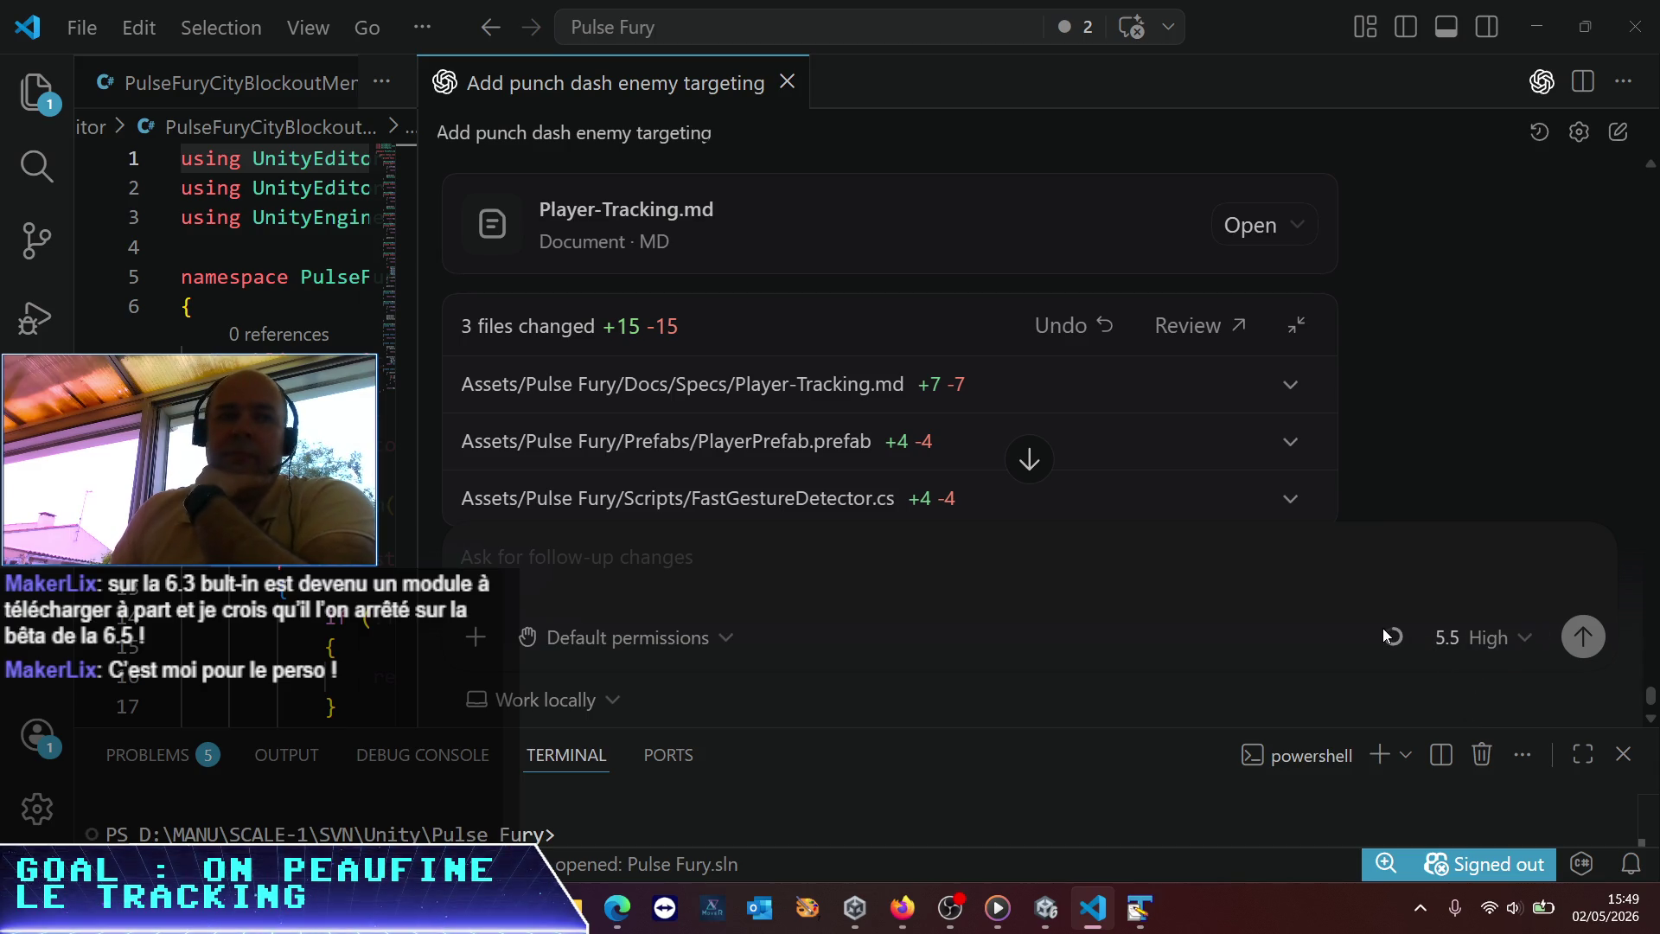
mouse_move(1384, 628)
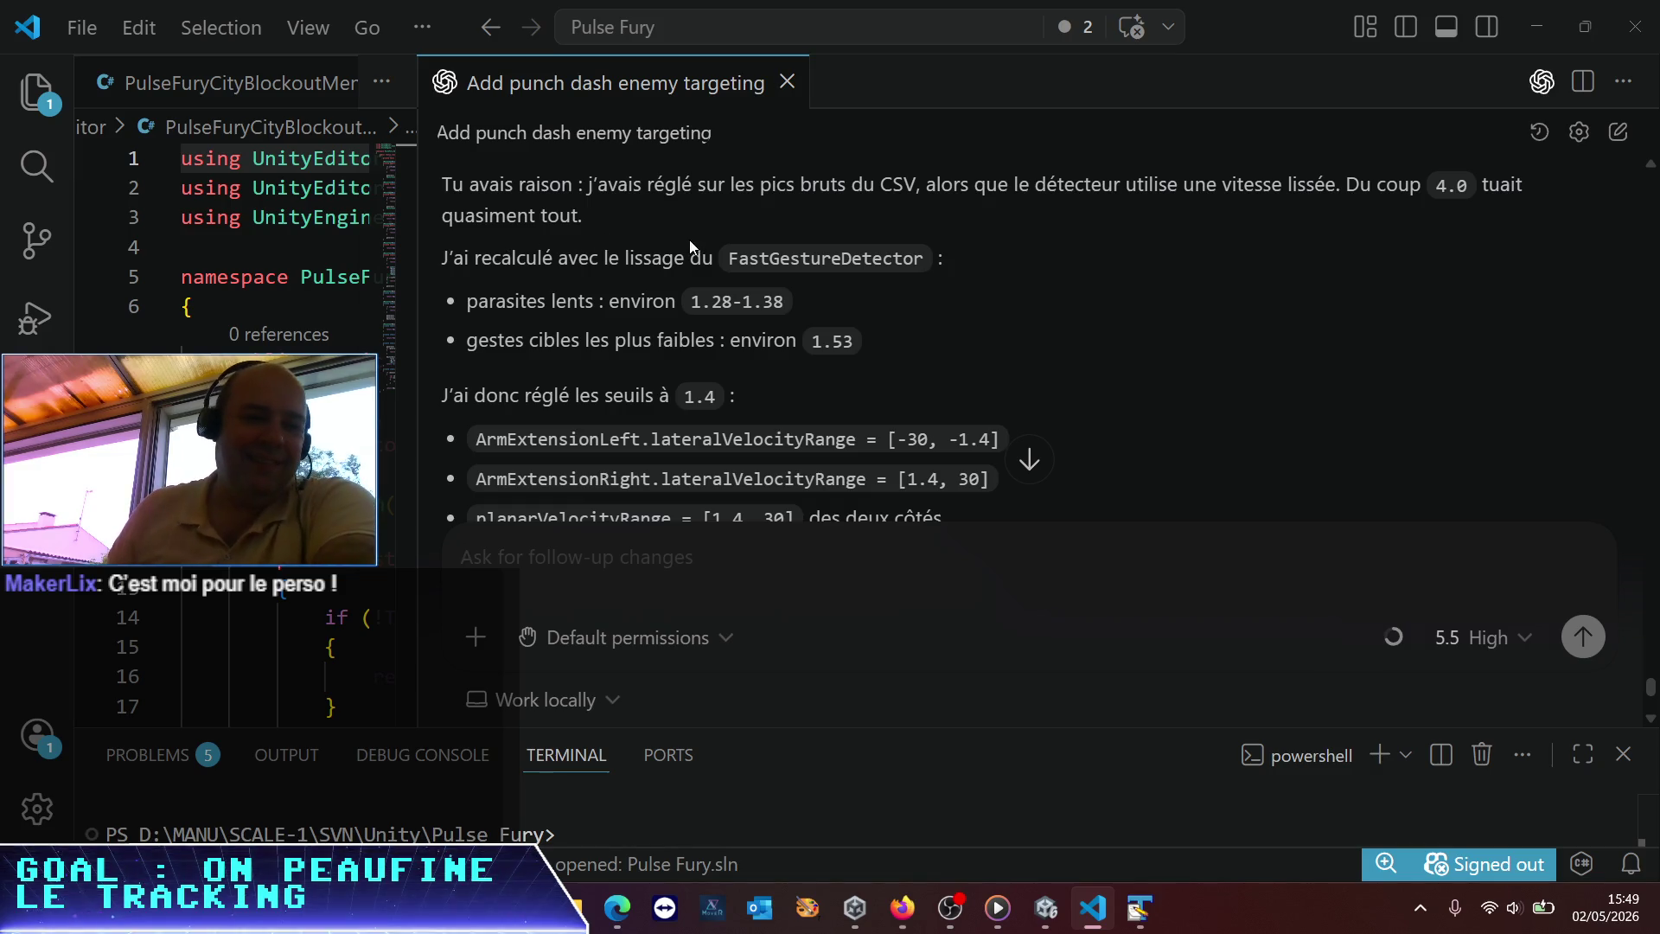
Glance at the KAELIS article in Firefox and at the Unity editor
click(903, 920)
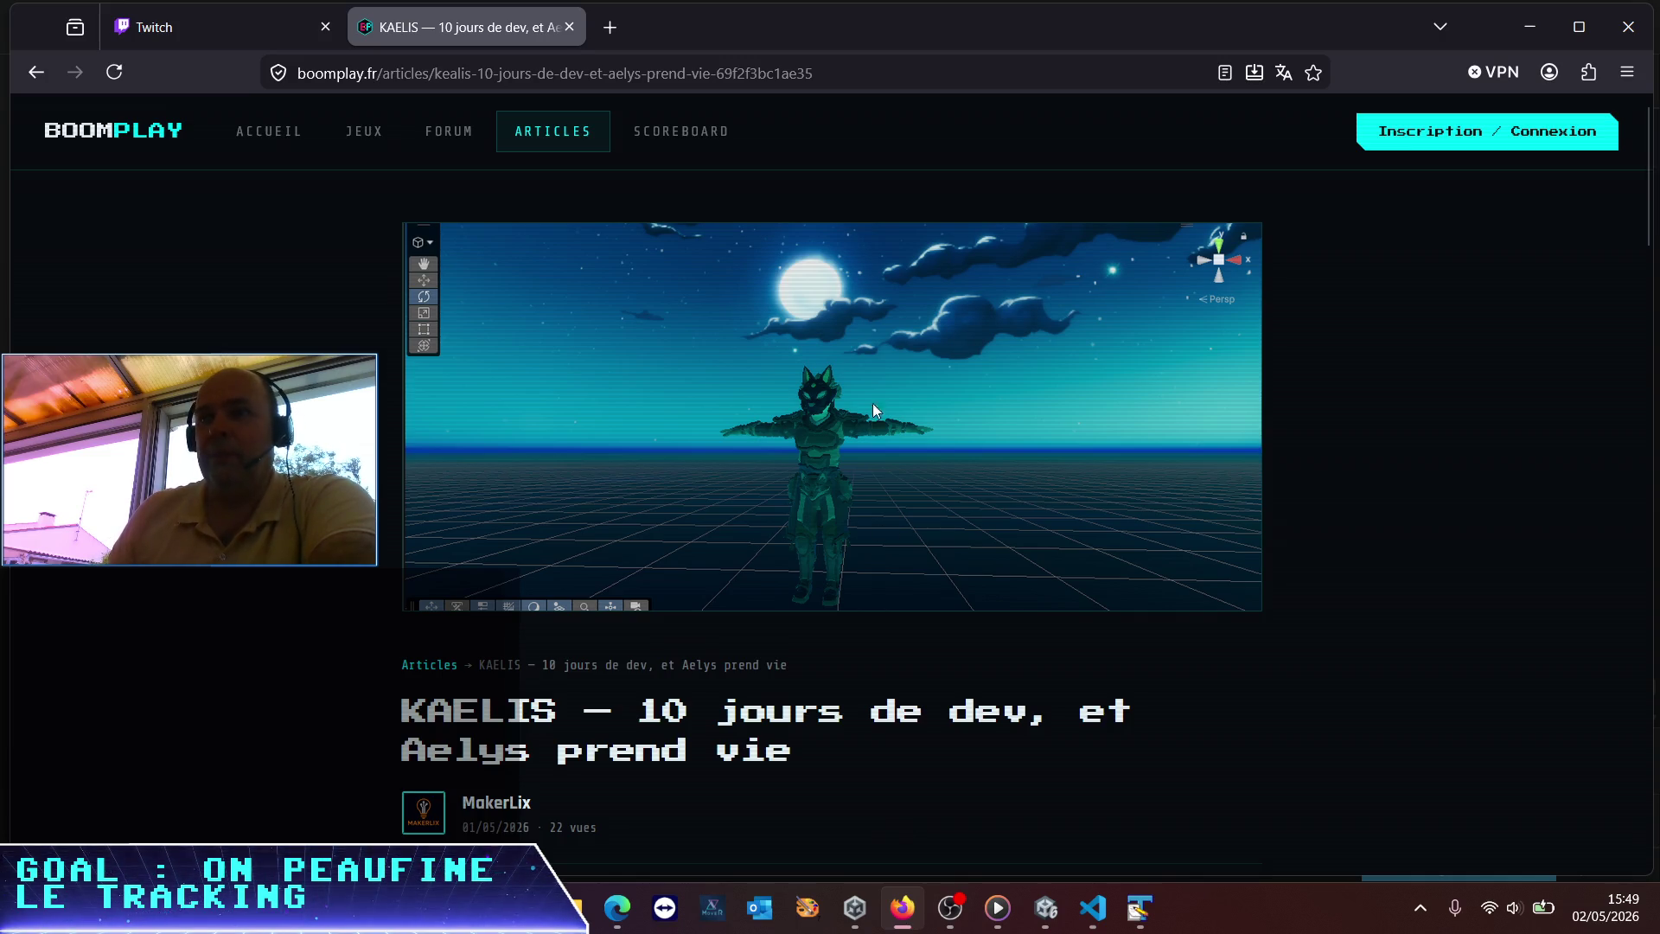
scroll(850, 654, down, 4)
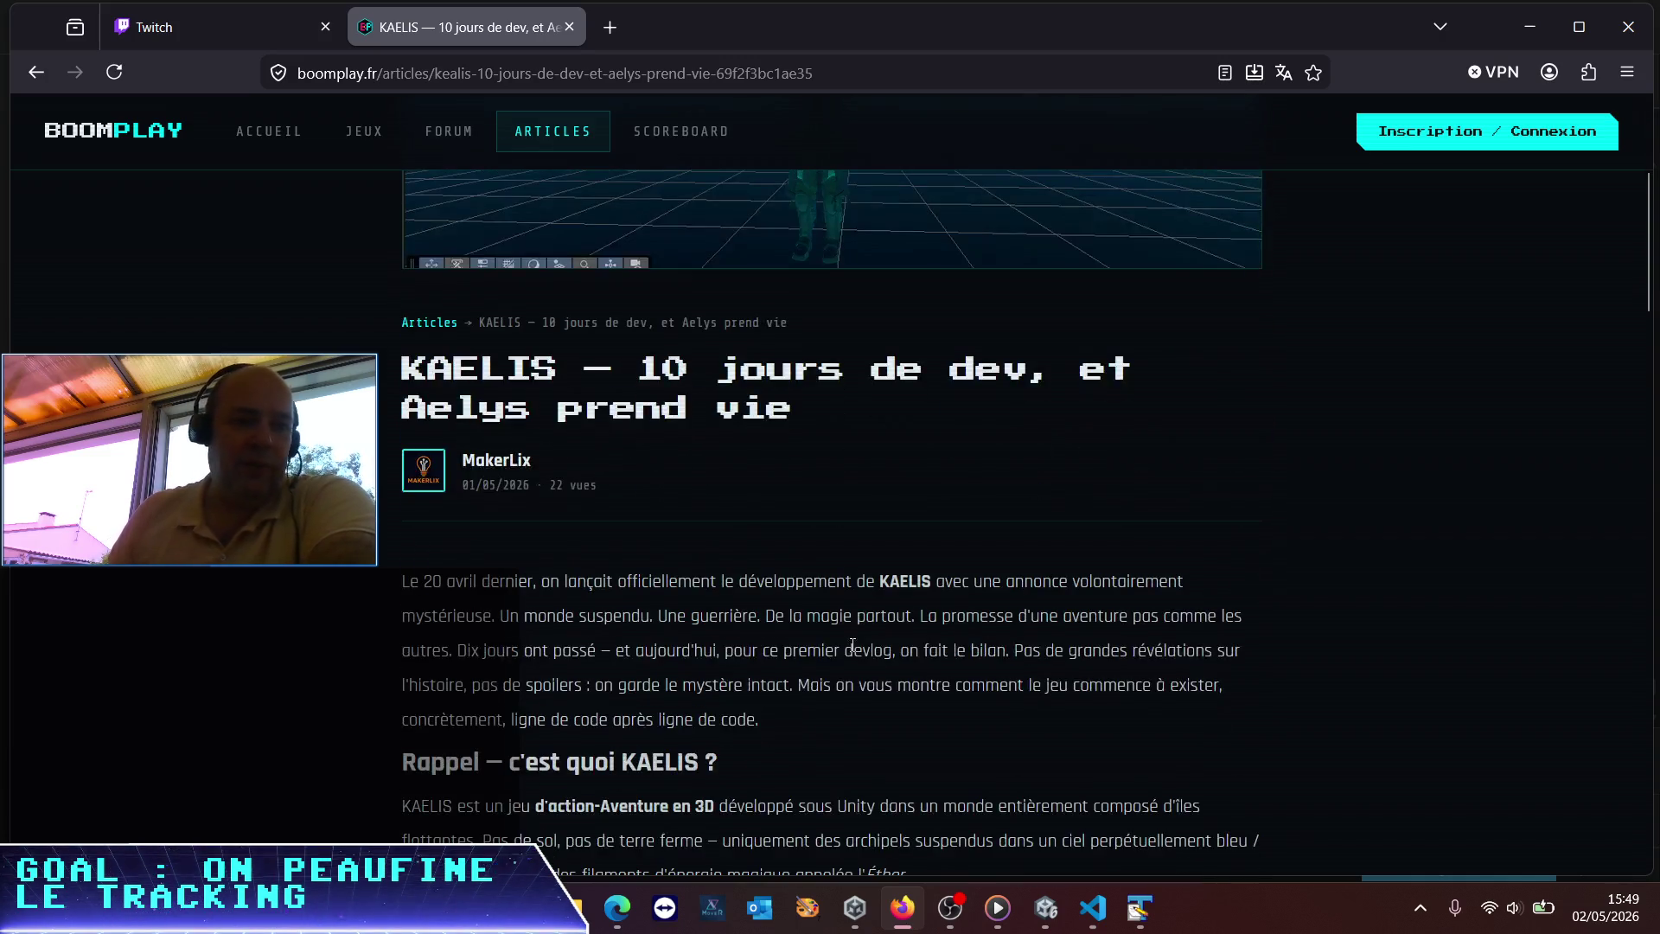
click(1044, 906)
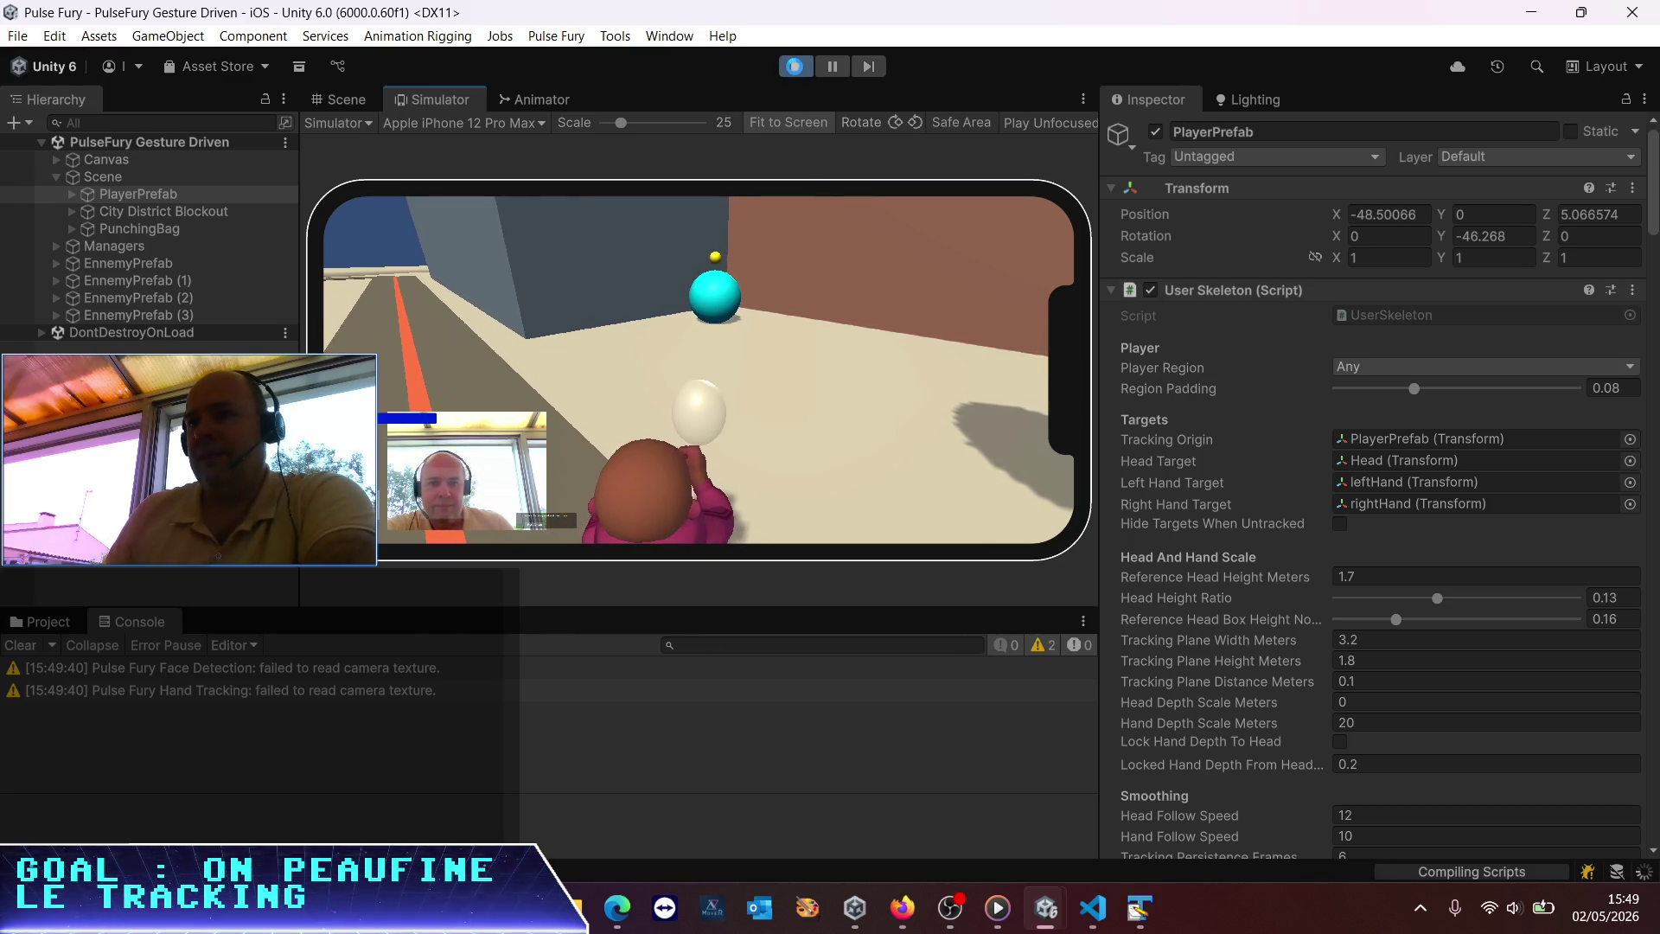
Scroll Codex's summary down to 'Build OK, 0 erreur', then bring Unity back to front
click(1093, 906)
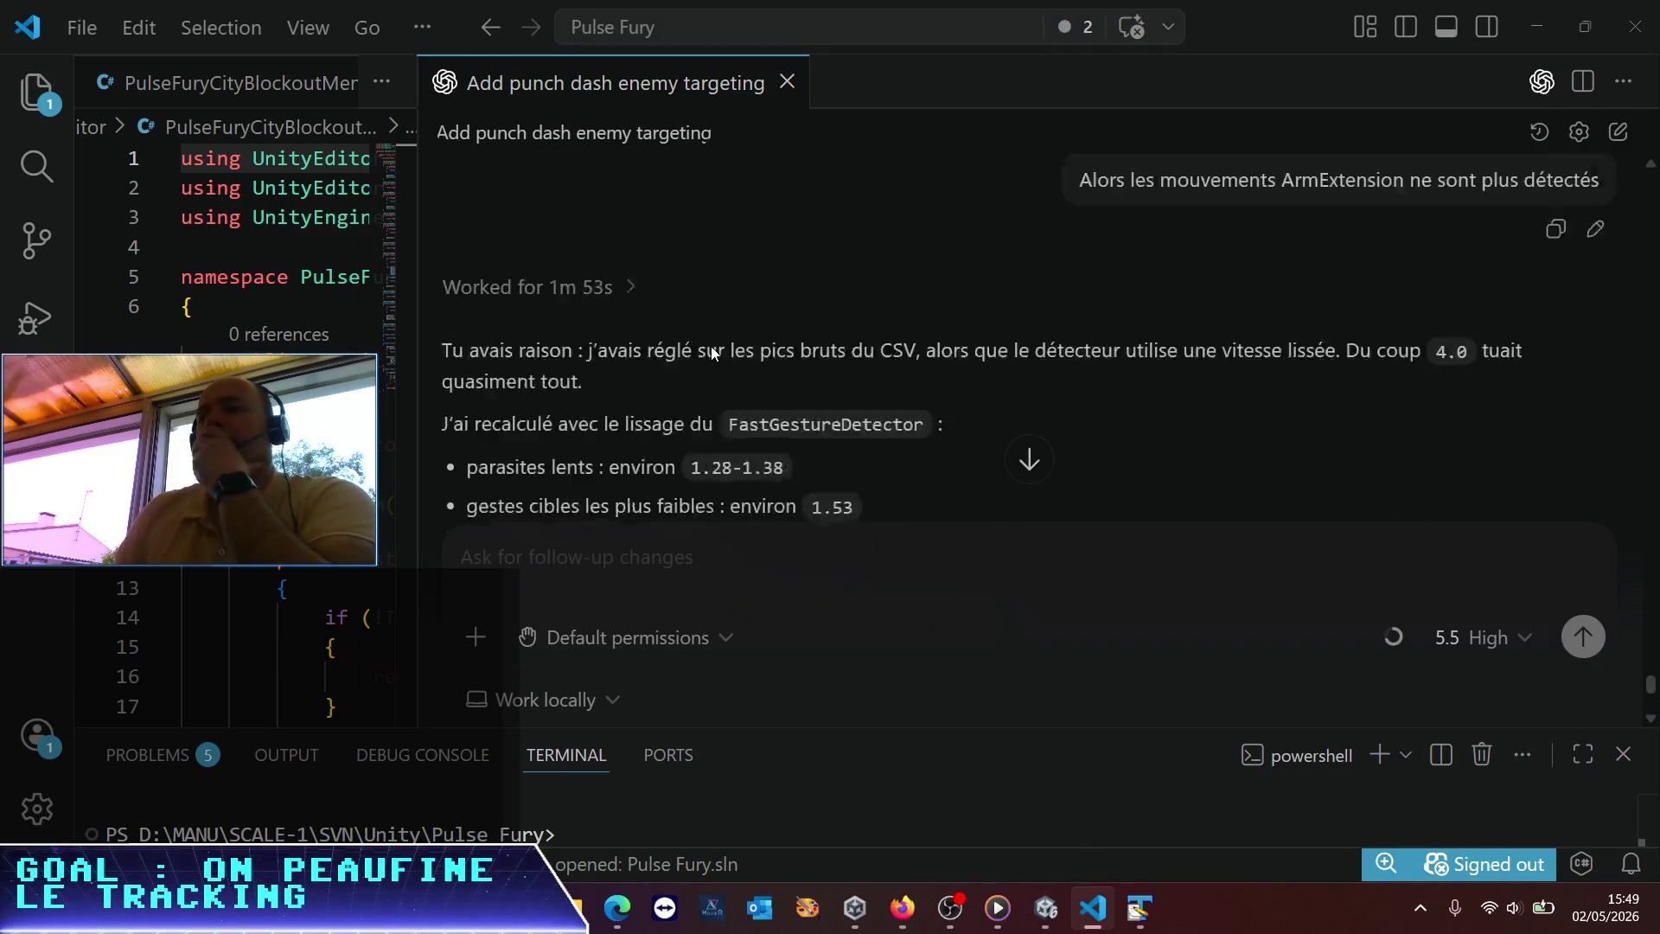
scroll(711, 346, down, 2)
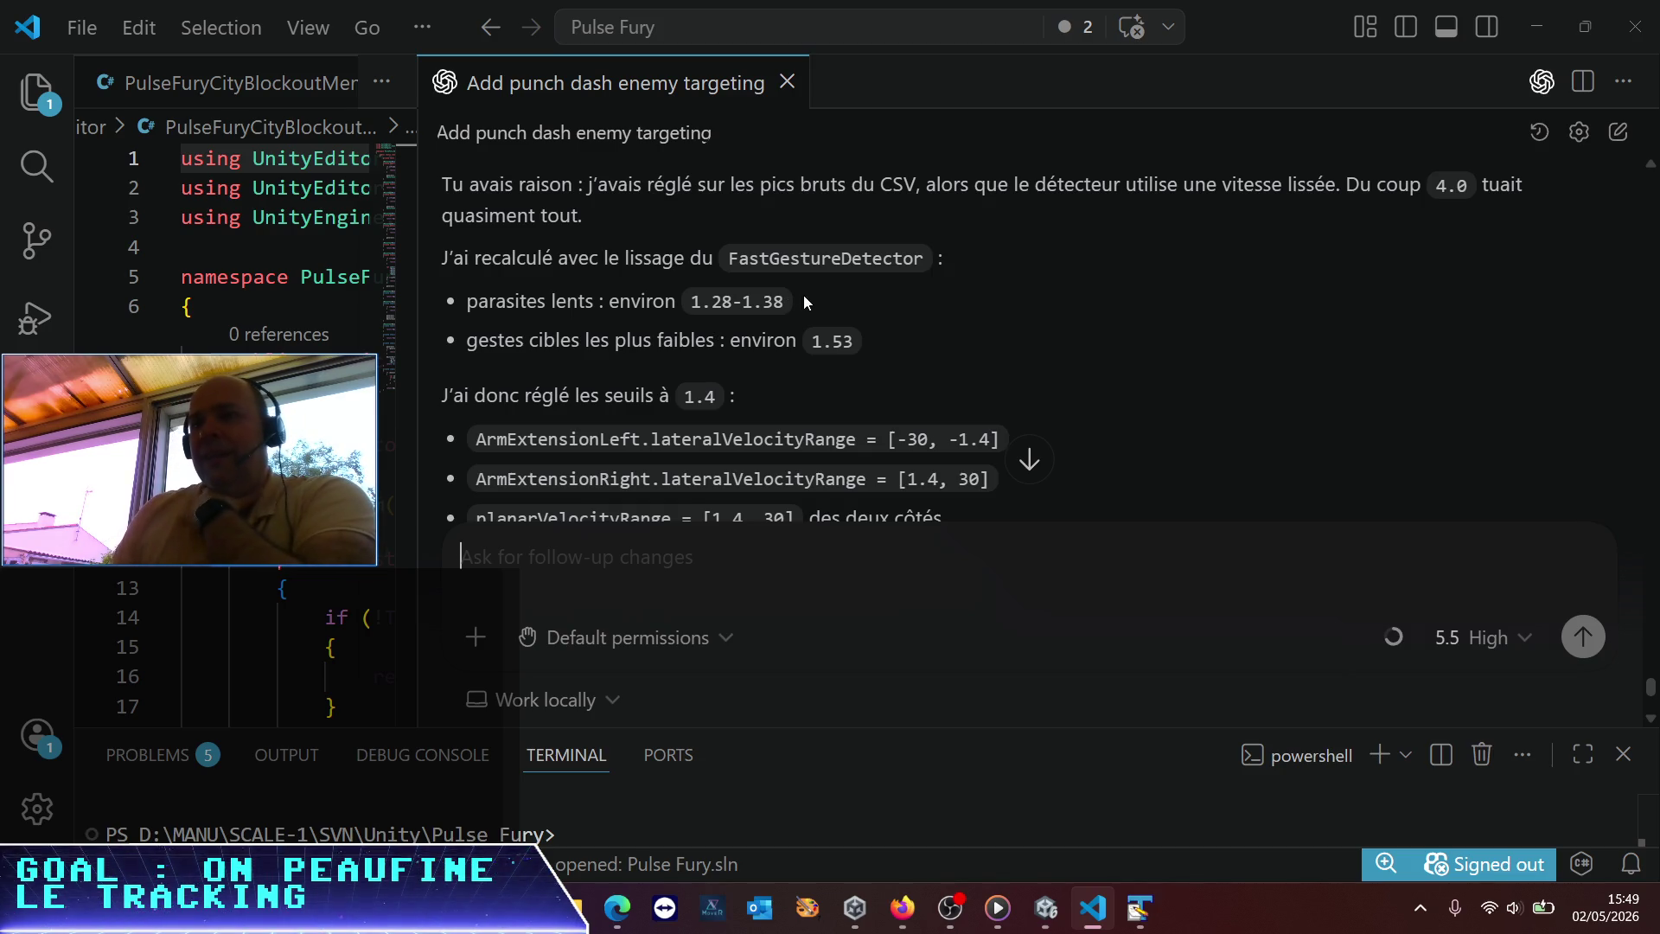
scroll(801, 298, down, 3)
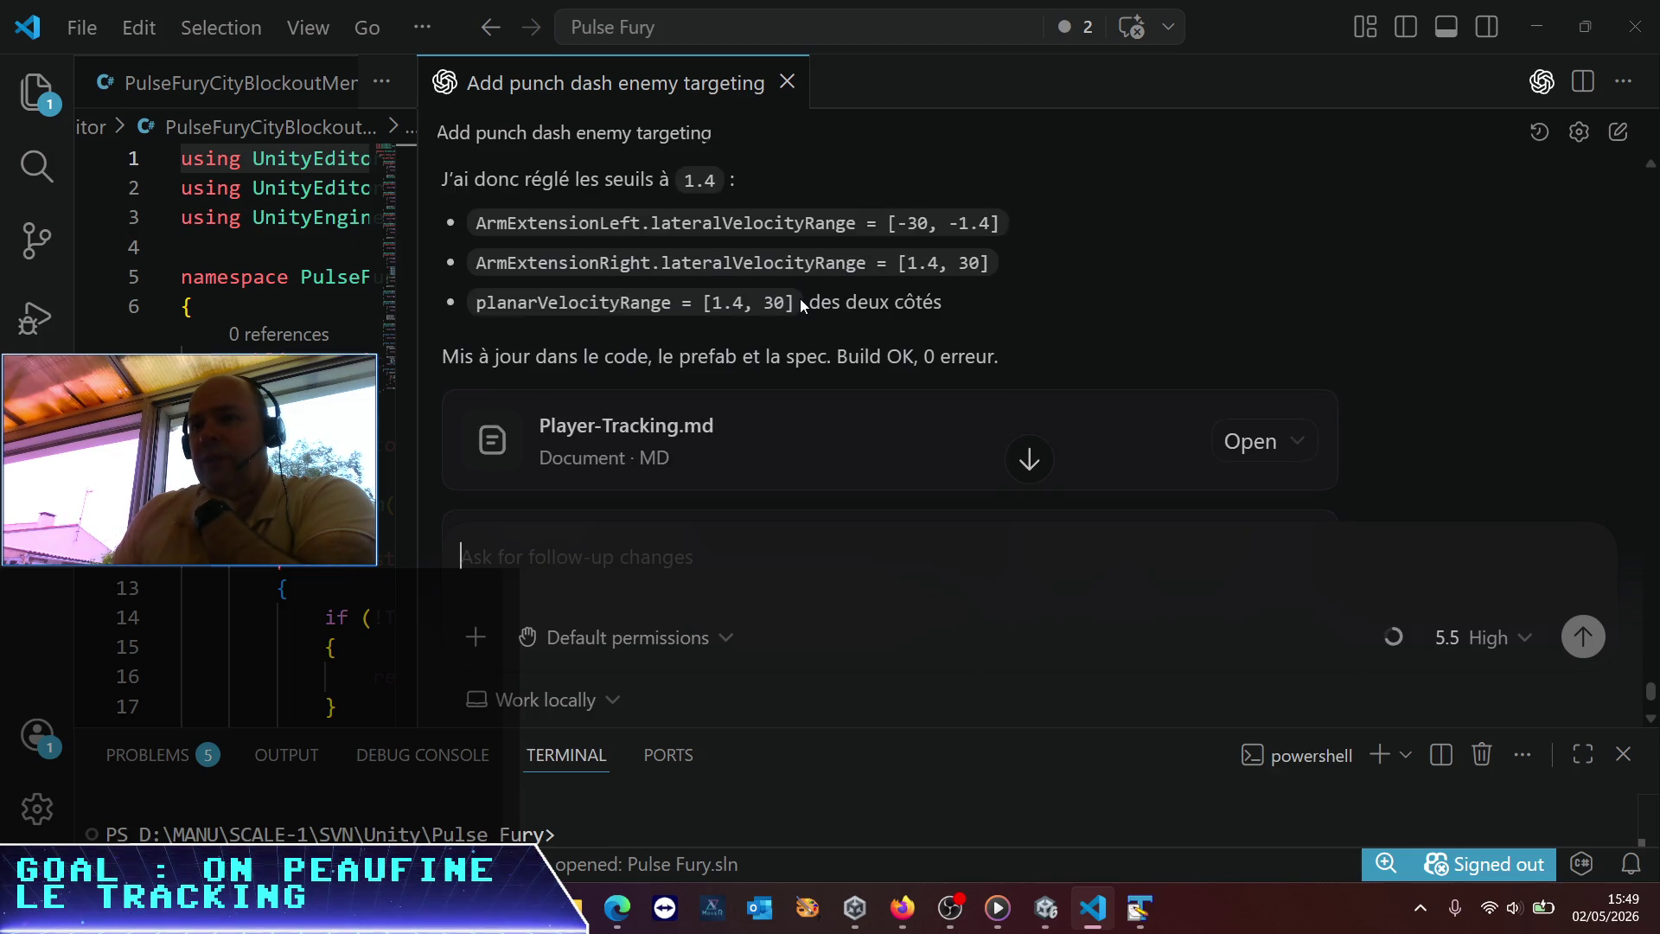
click(1046, 907)
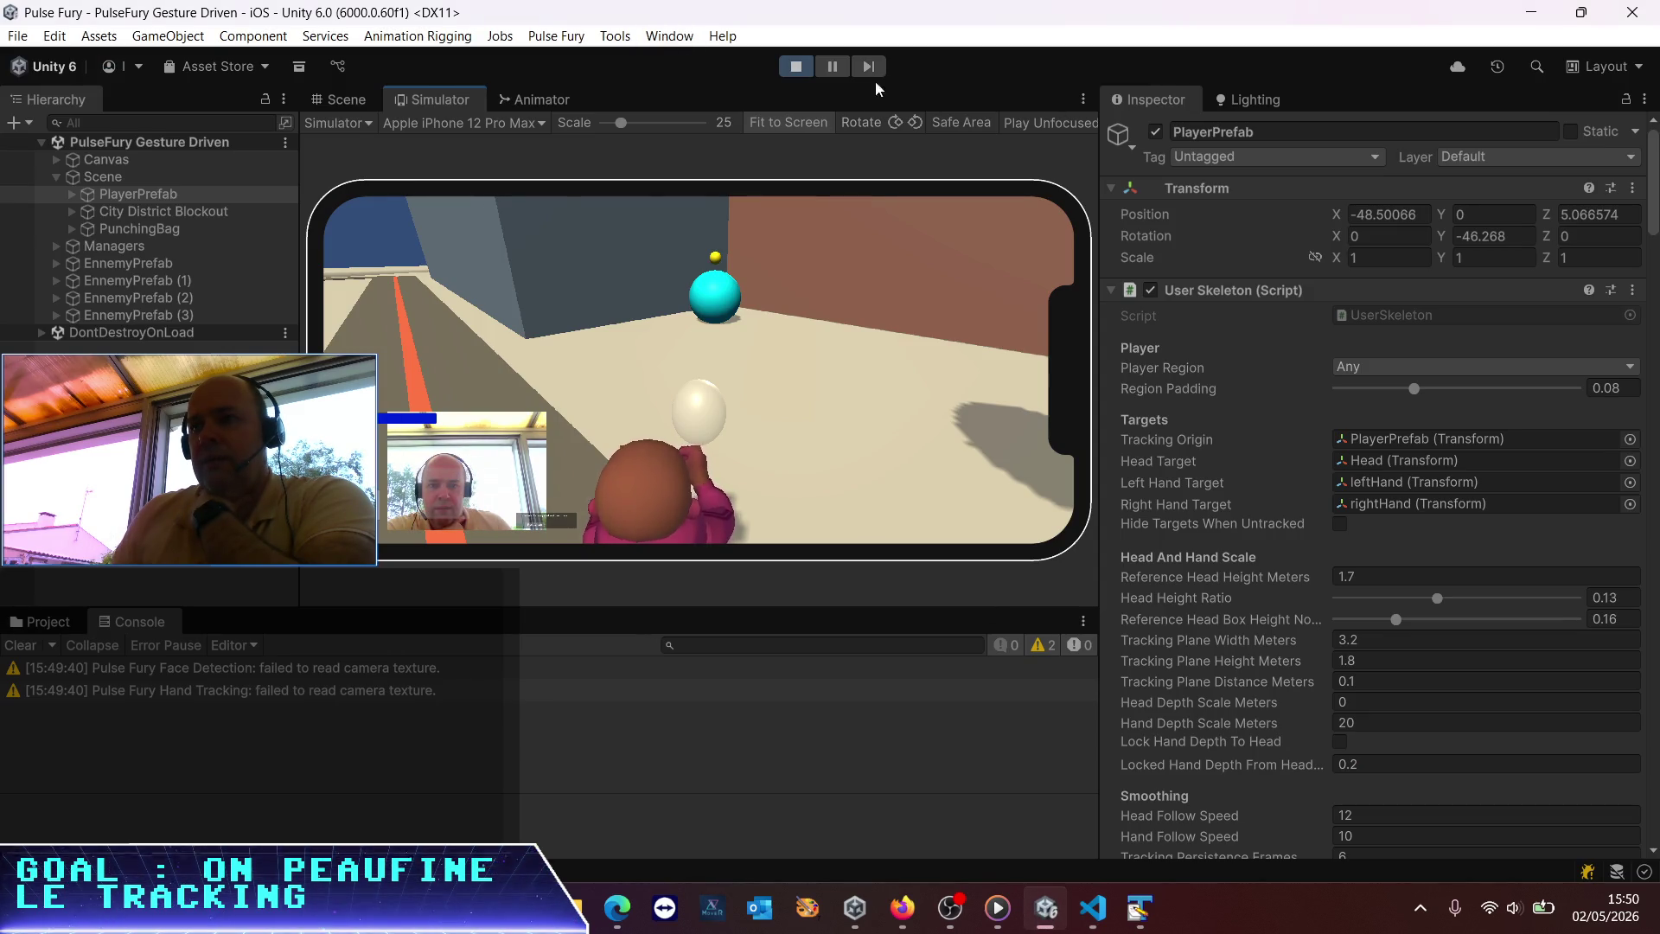
Restart Play mode with the new thresholds and maximize the Simulator view
click(796, 67)
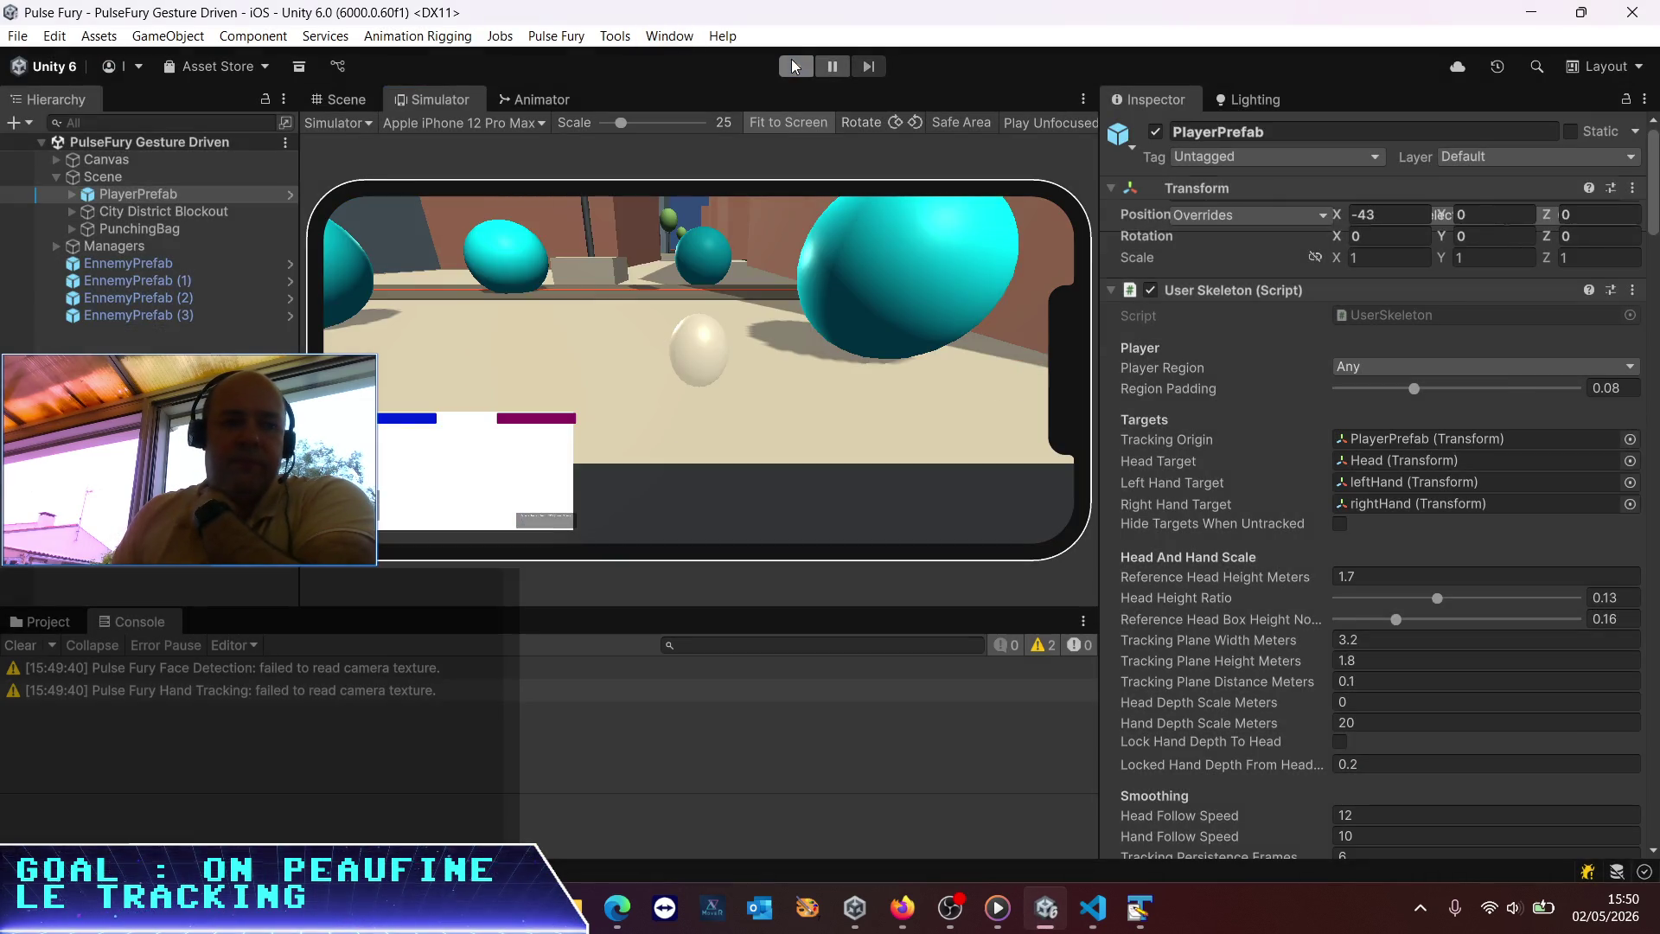
click(794, 67)
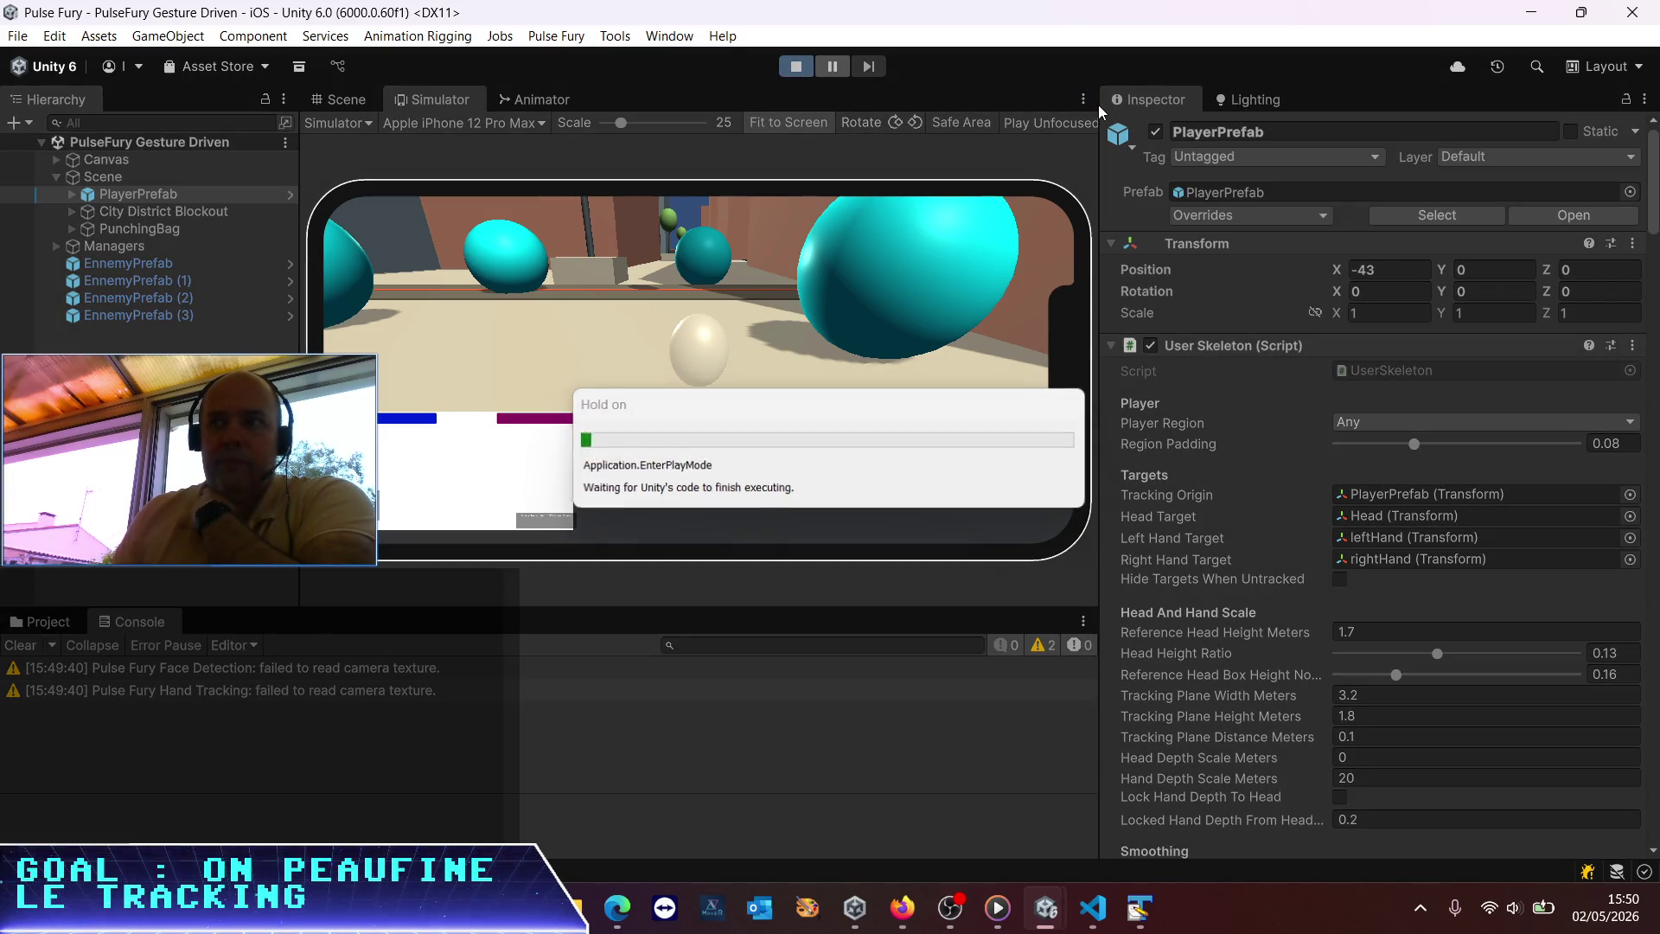
click(1081, 102)
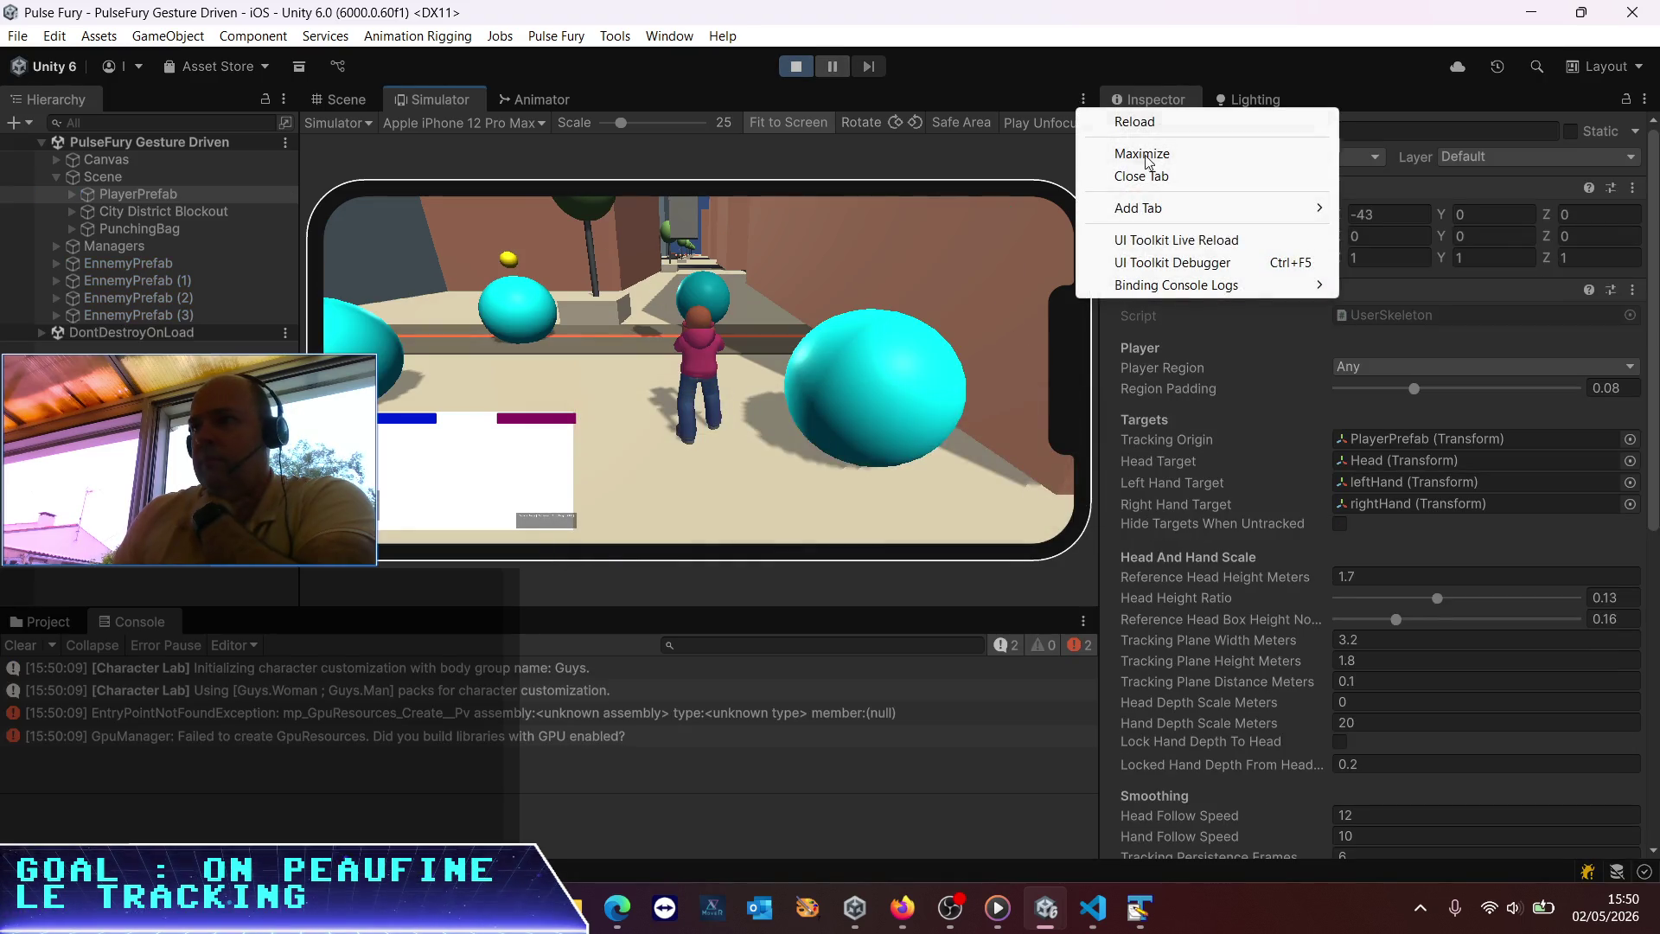
click(1143, 155)
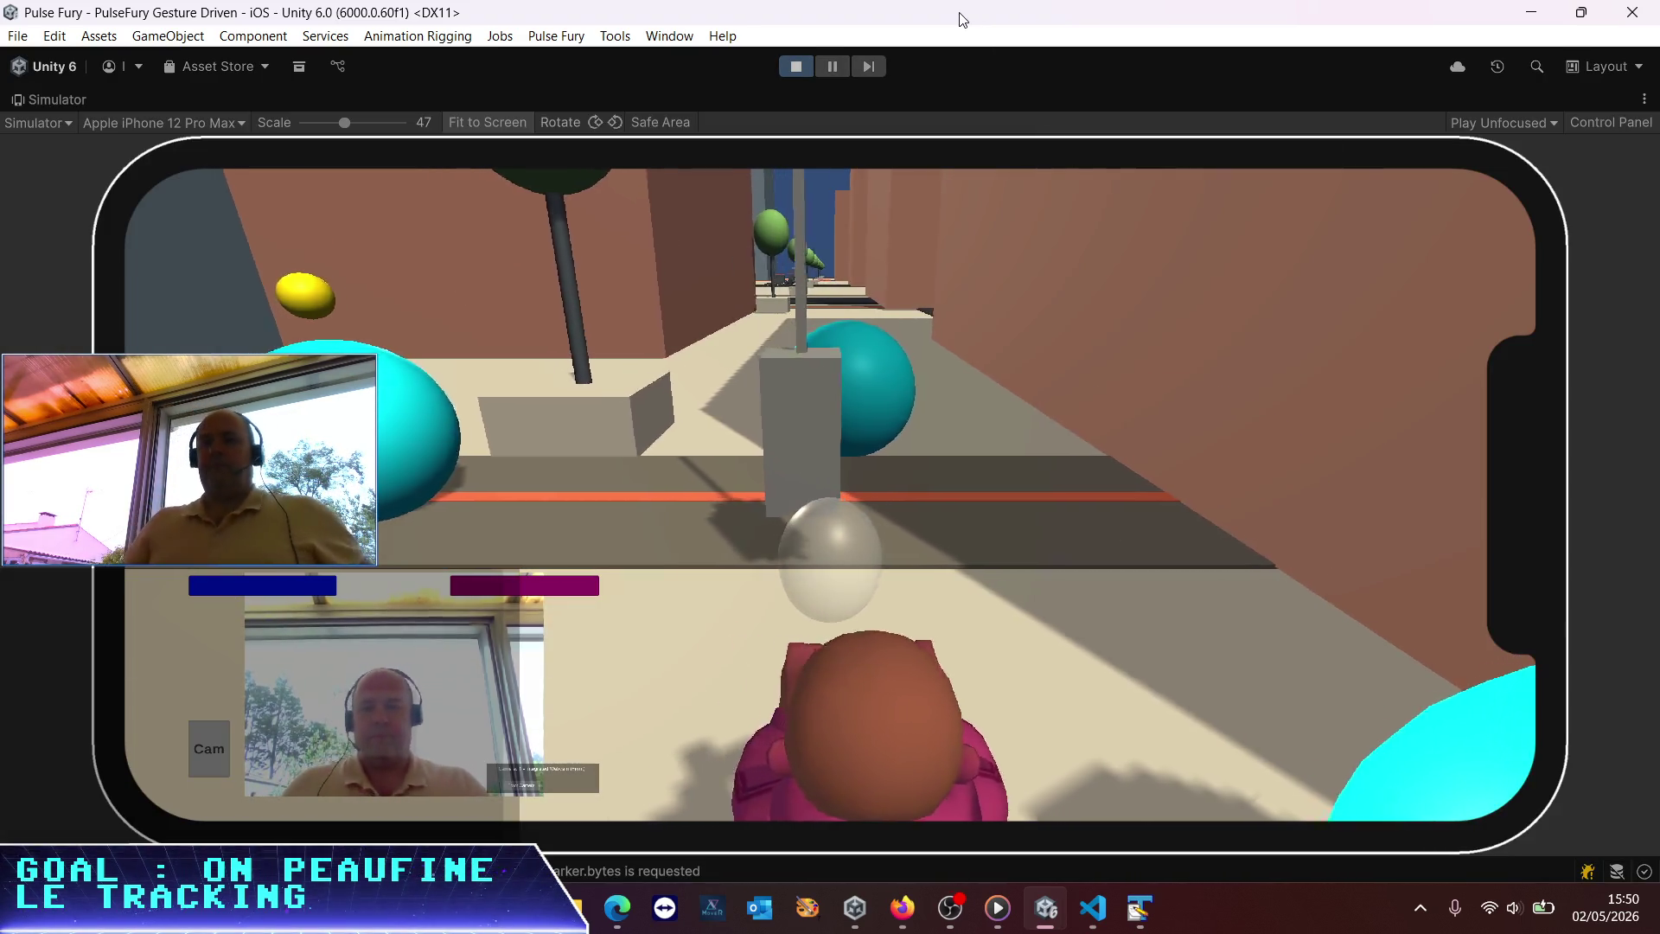